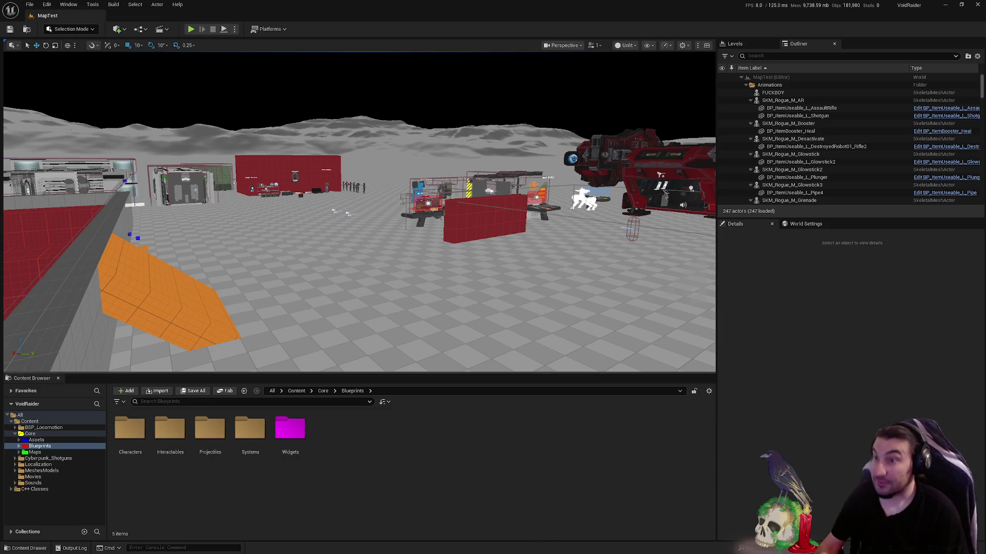
Pick Lvl_Intro in the Maps folder and open it in place of MapTest
{"action": "mouse_move", "coordinate": [570, 315]}
{"action": "left_mouse_down"}
{"action": "mouse_move", "coordinate": [463, 316]}
{"action": "mouse_move", "coordinate": [559, 308]}
{"action": "mouse_move", "coordinate": [560, 259]}
{"action": "left_mouse_up"}
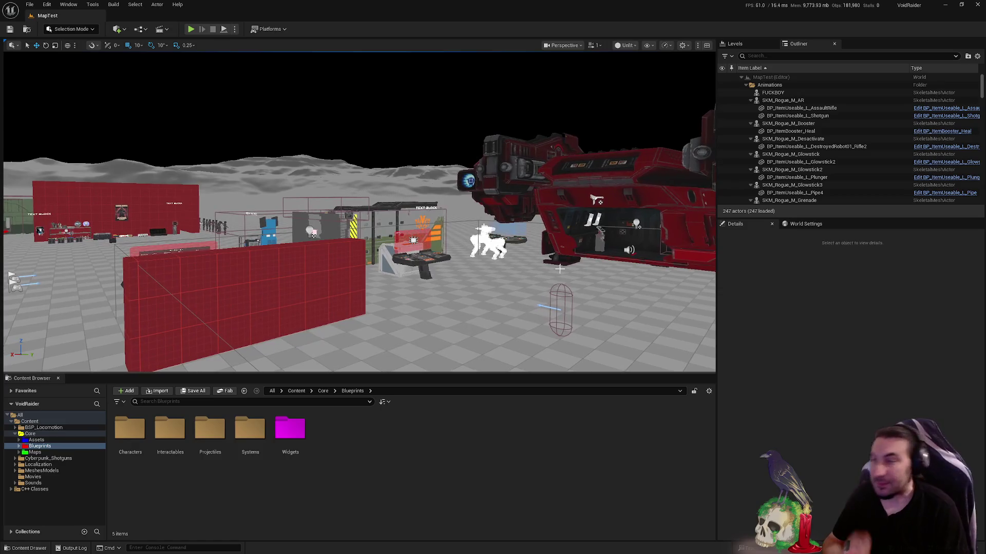
{"action": "left_click", "coordinate": [32, 453]}
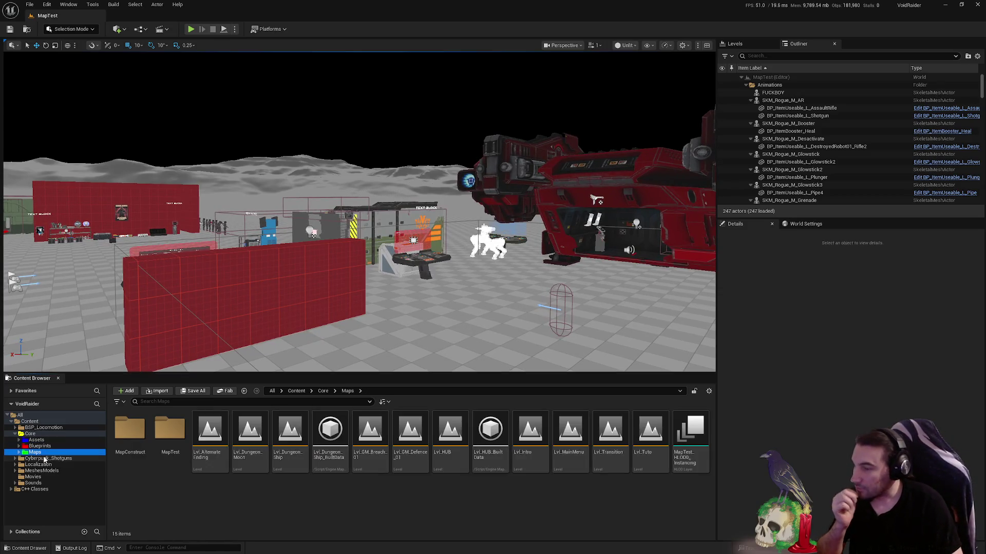
{"action": "left_click", "coordinate": [536, 451]}
{"action": "double_click", "coordinate": [537, 452]}
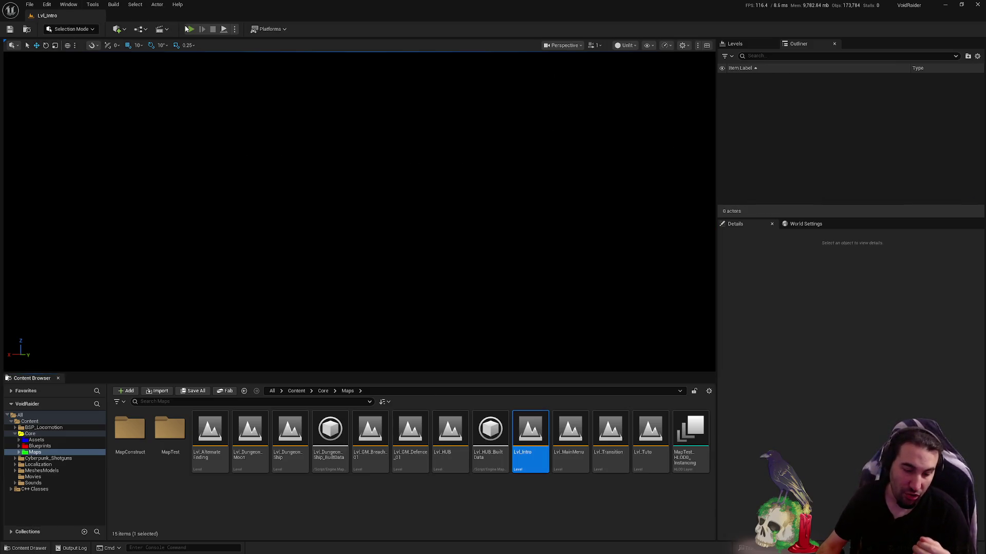
Play in editor, choose Launch Game, and start a SOLO session on the Host screen
{"action": "left_click", "coordinate": [188, 29]}
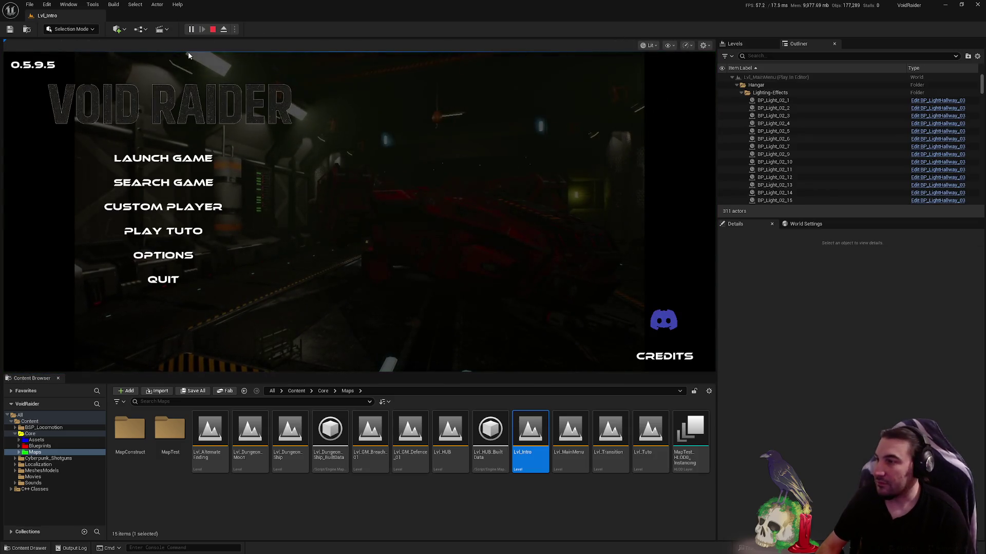
{"action": "left_click", "coordinate": [203, 159]}
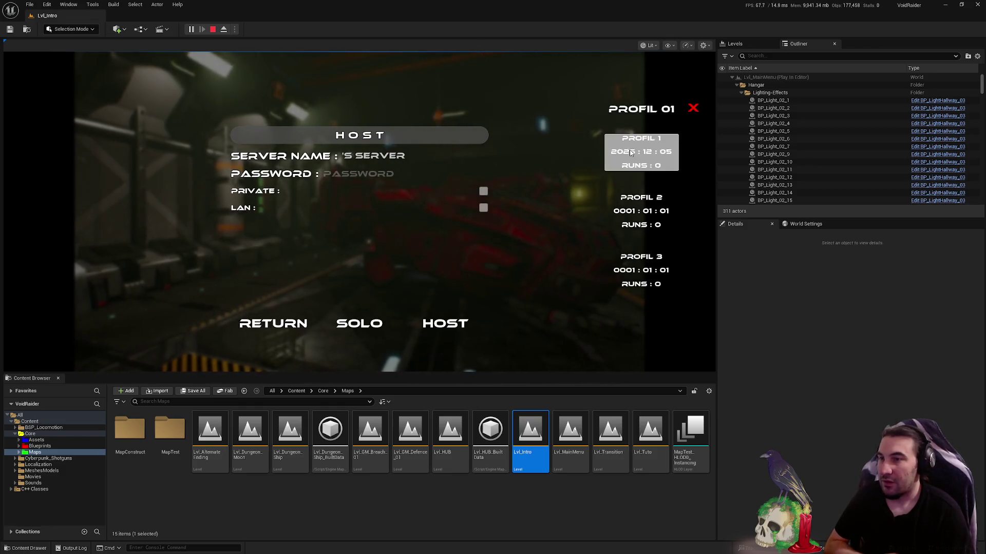
{"action": "left_click", "coordinate": [377, 323]}
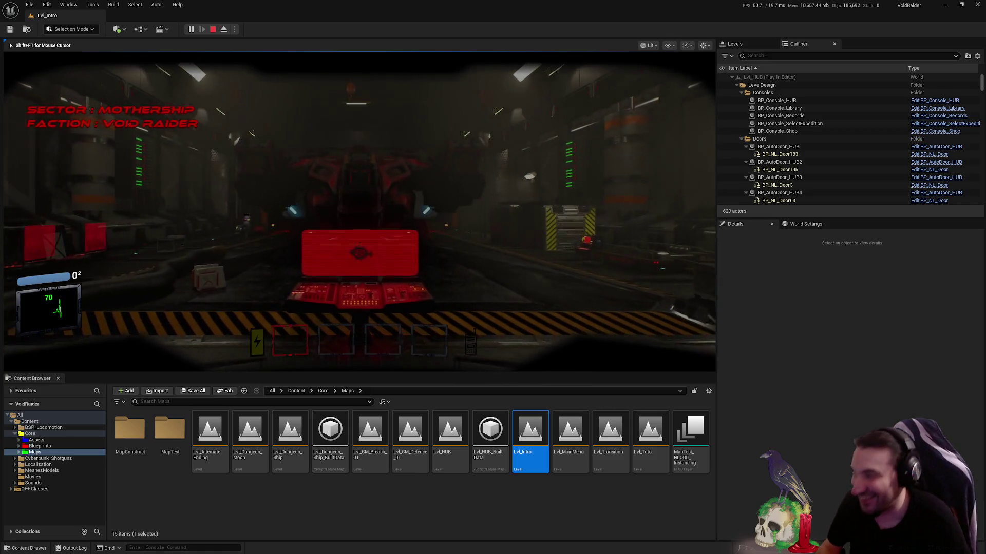
Scan the Easy Mutant Ship expedition at the console, then walk toward the red shop console
{"action": "key", "text": "w"}
{"action": "key", "text": "e"}
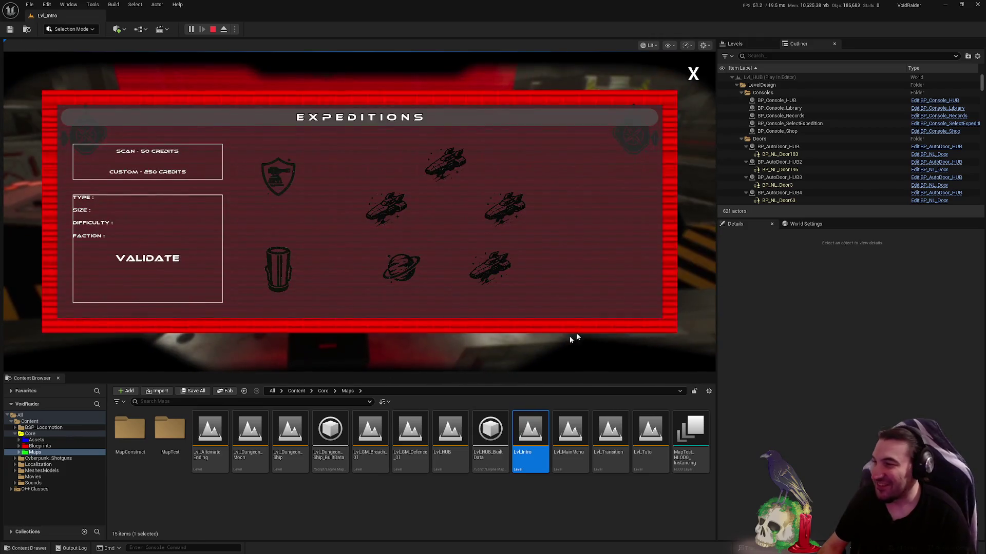
{"action": "left_click", "coordinate": [445, 163]}
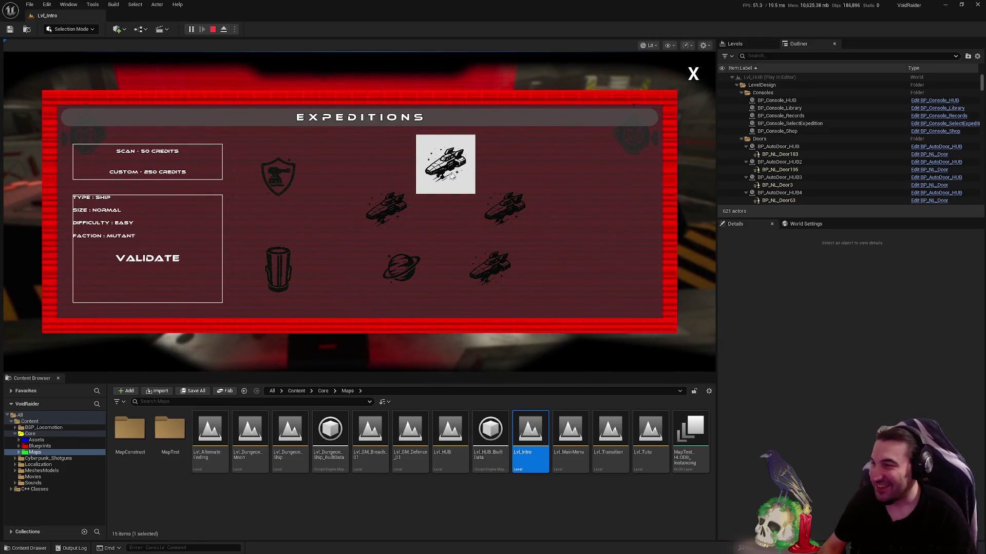
{"action": "left_click", "coordinate": [127, 271]}
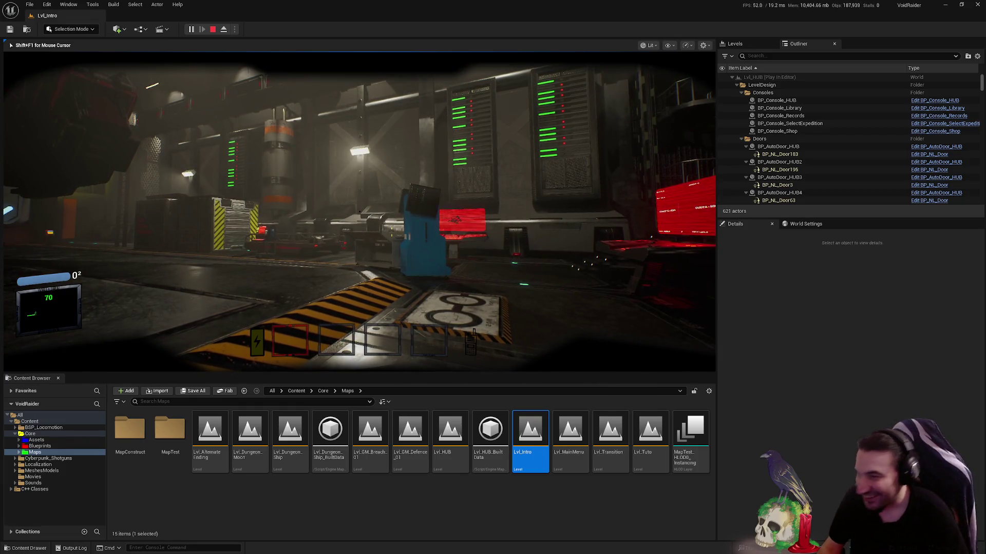
{"action": "key", "text": "w"}
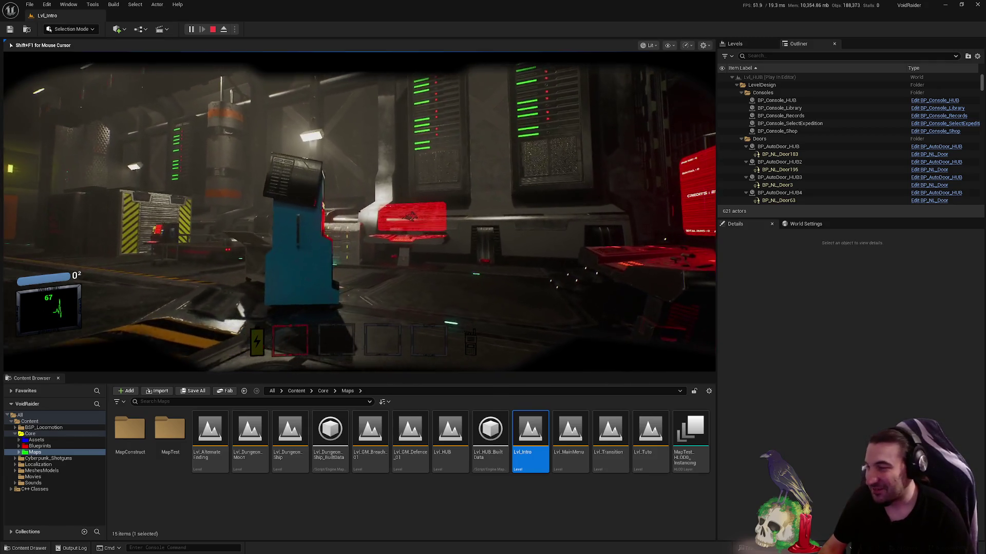
{"action": "key", "text": "w"}
{"action": "key", "text": "w"}
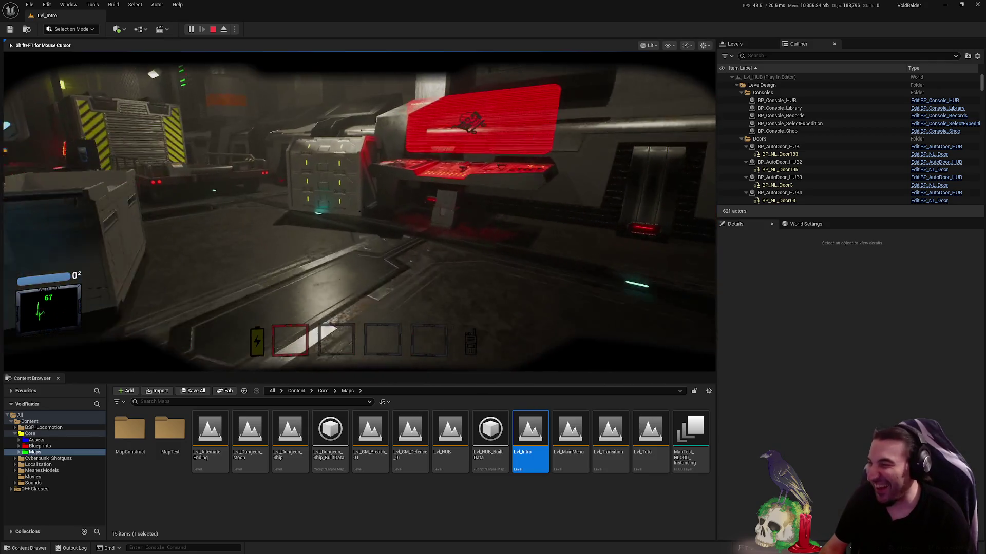
Browse and close the Items Shop, pick up the knife, walk forward, then raise the Start menu
{"action": "key", "text": "e"}
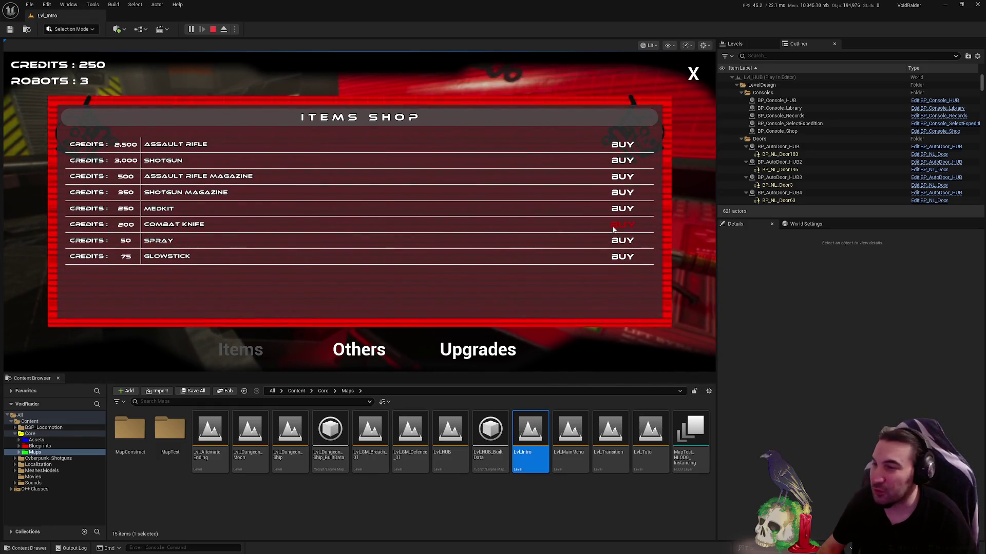
{"action": "left_click", "coordinate": [693, 75]}
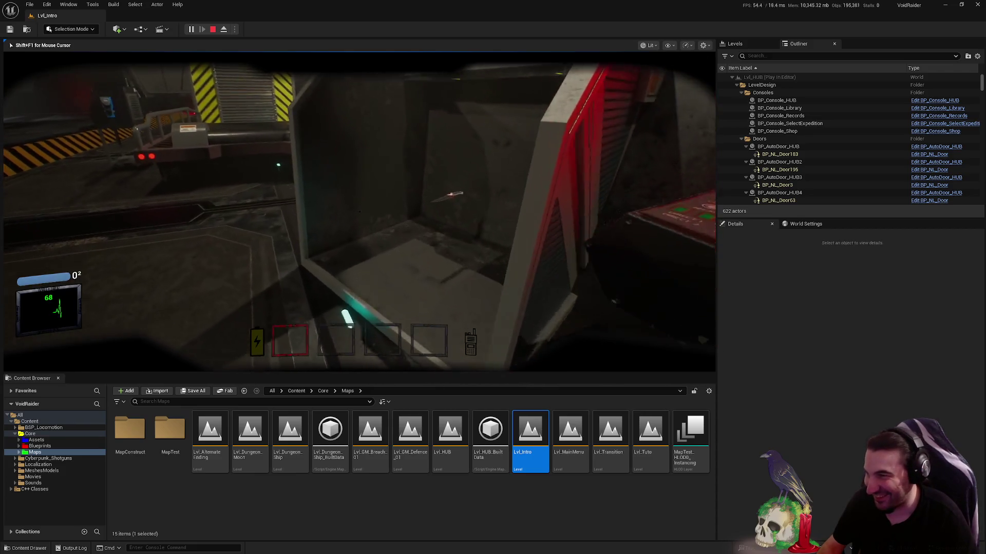
{"action": "key", "text": "f"}
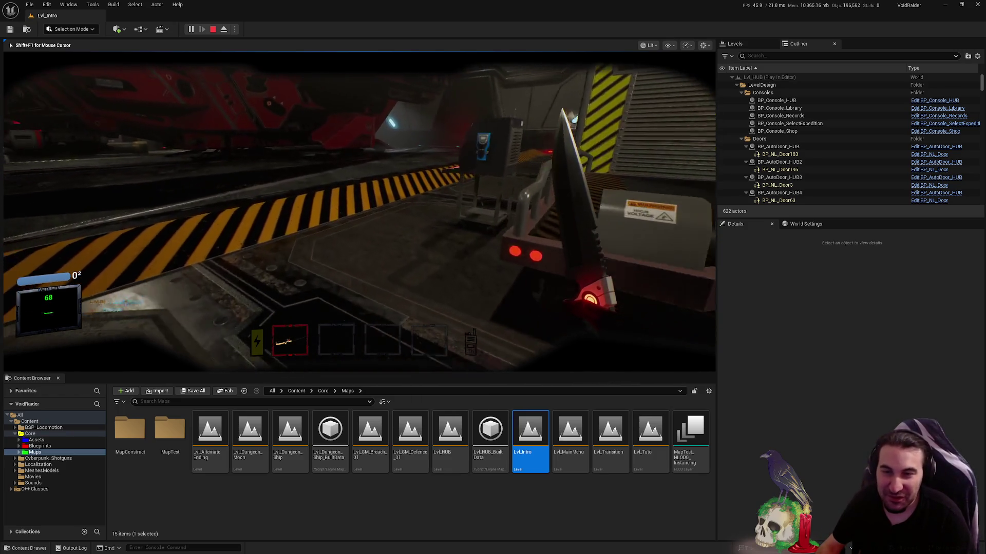
{"action": "key", "text": "w"}
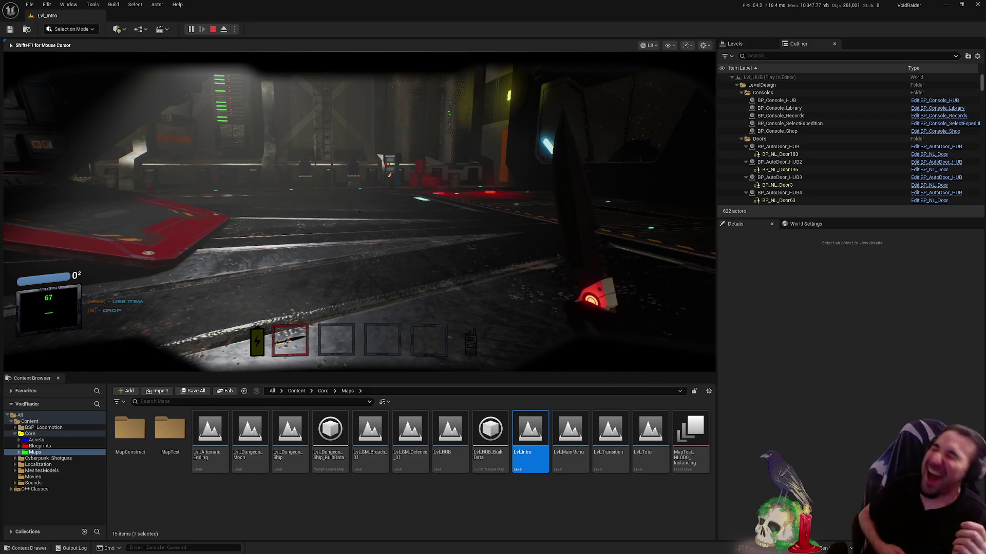
{"action": "key", "text": "super"}
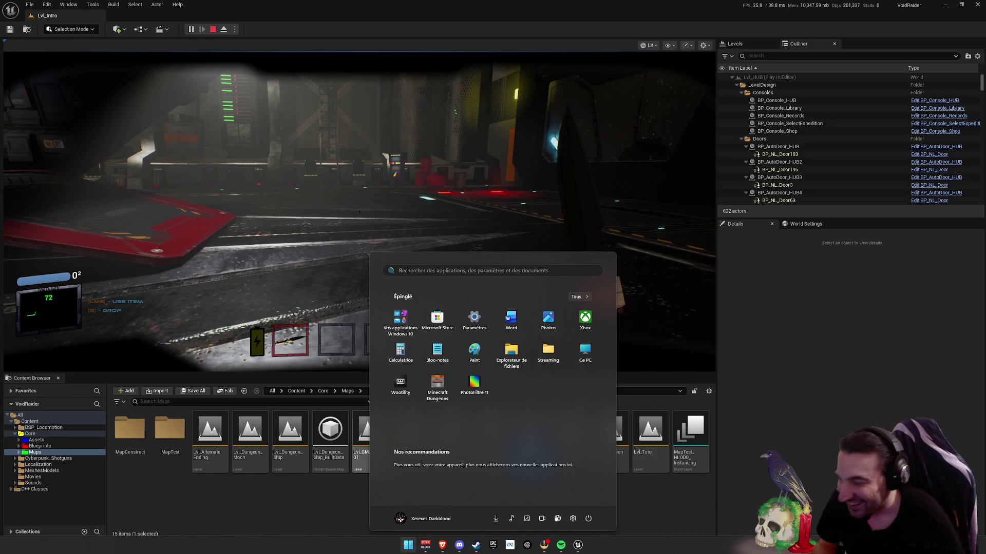
Dismiss the Start menu to return to the hub play session with the knife in hand
{"action": "mouse_move", "coordinate": [443, 548]}
{"action": "left_click", "coordinate": [365, 485]}
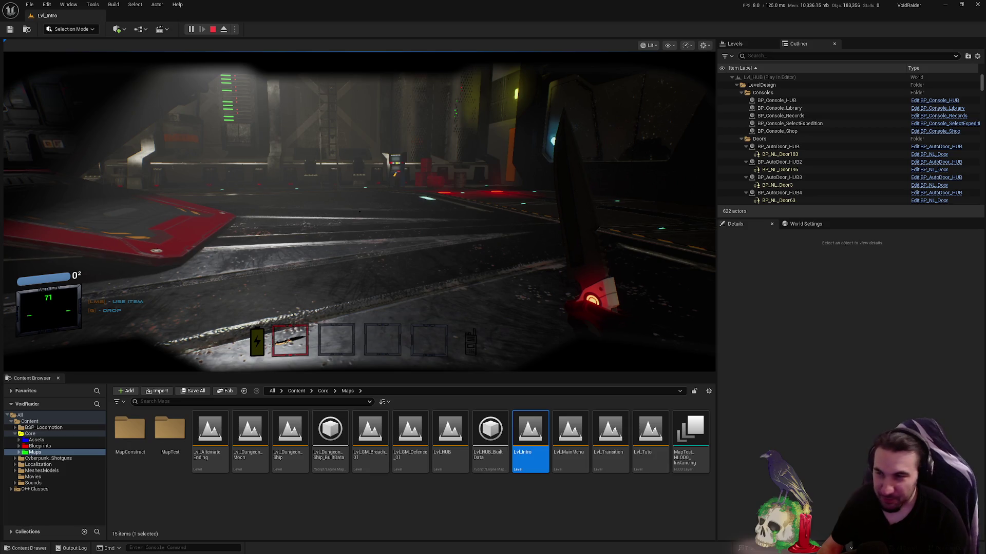
Walk to the HUB expedition console and launch the Spaceship/Mutant level Lvl_Dungeon_Ship
{"action": "left_click", "coordinate": [315, 194]}
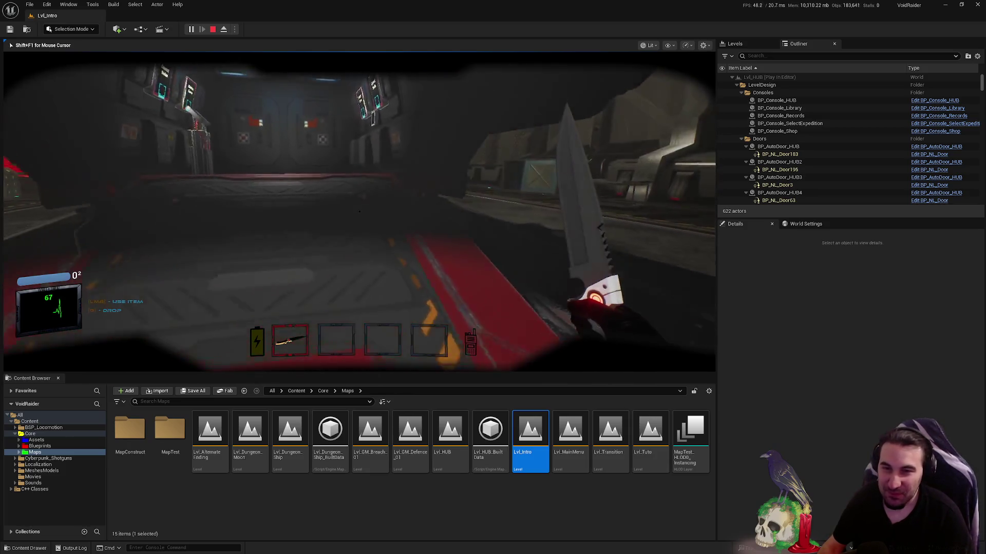
{"action": "key", "text": "w"}
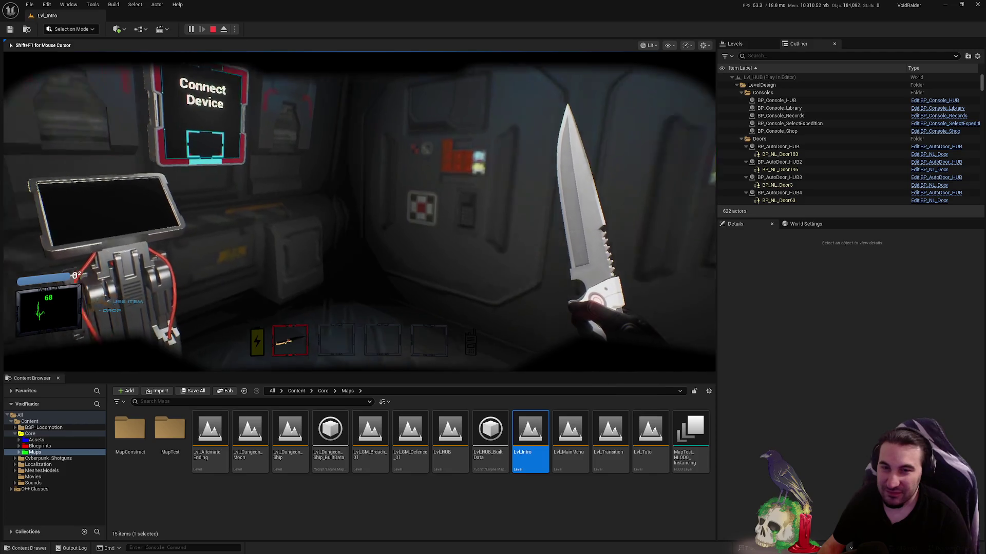
{"action": "key", "text": "w"}
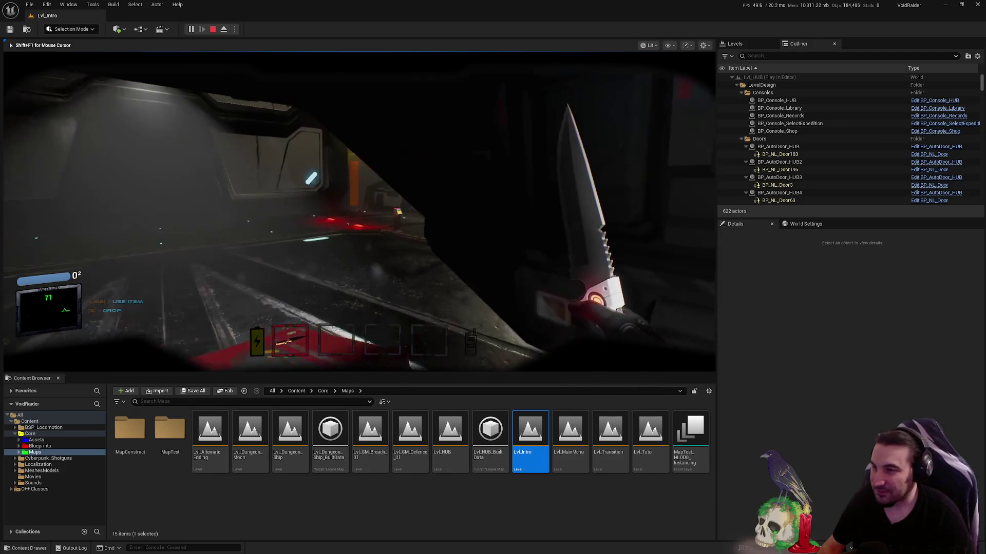
{"action": "key", "text": "w"}
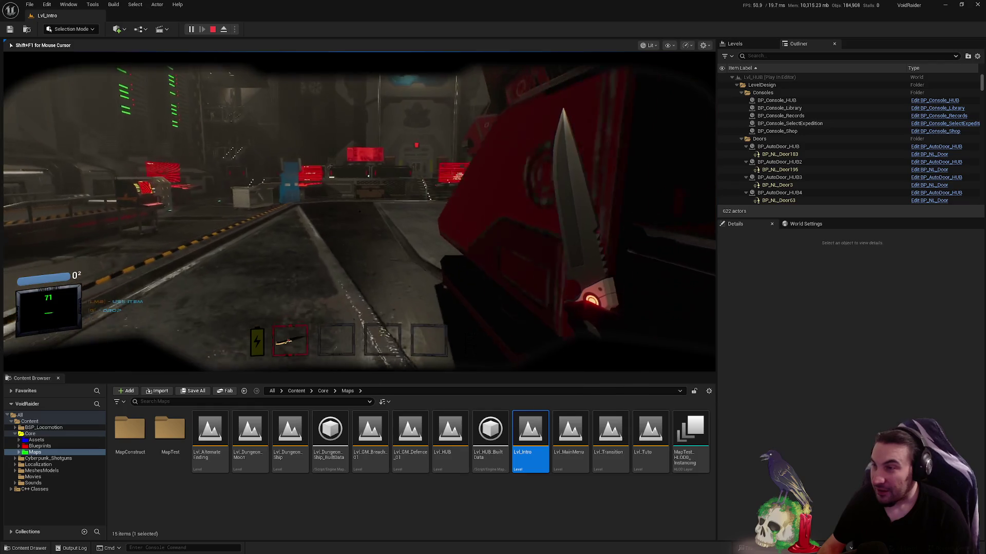
{"action": "key", "text": "w"}
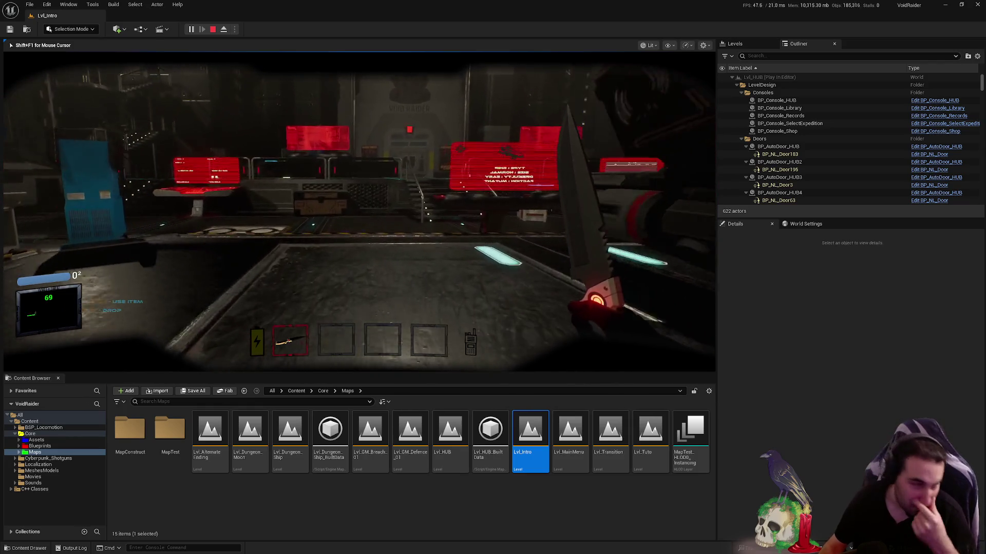
{"action": "key", "text": "w"}
{"action": "key", "text": "e"}
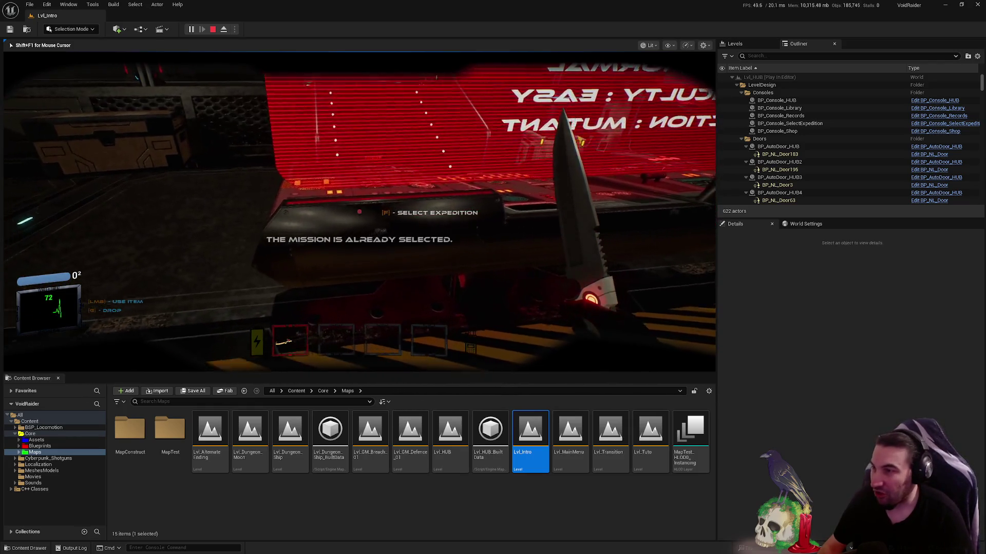
{"action": "key", "text": "w"}
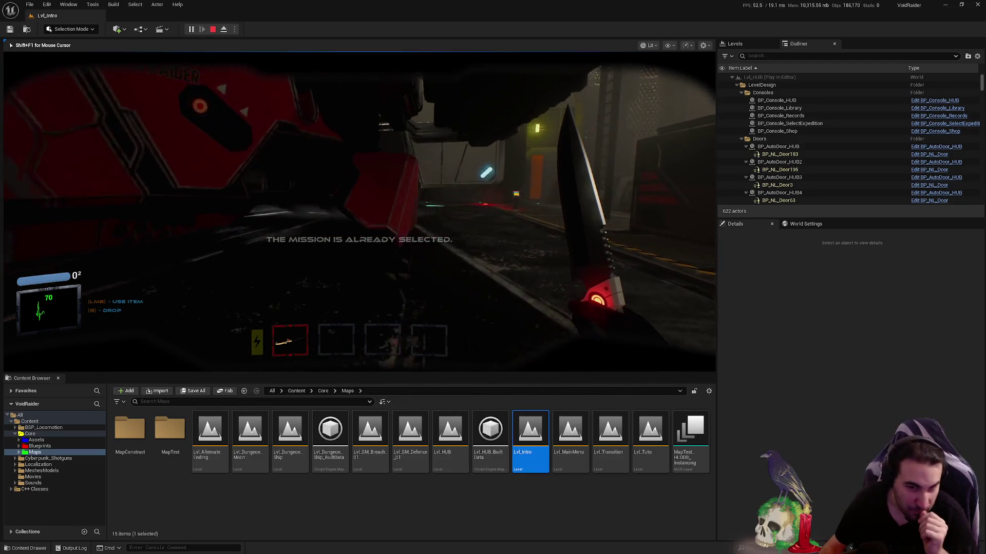
{"action": "key", "text": "w"}
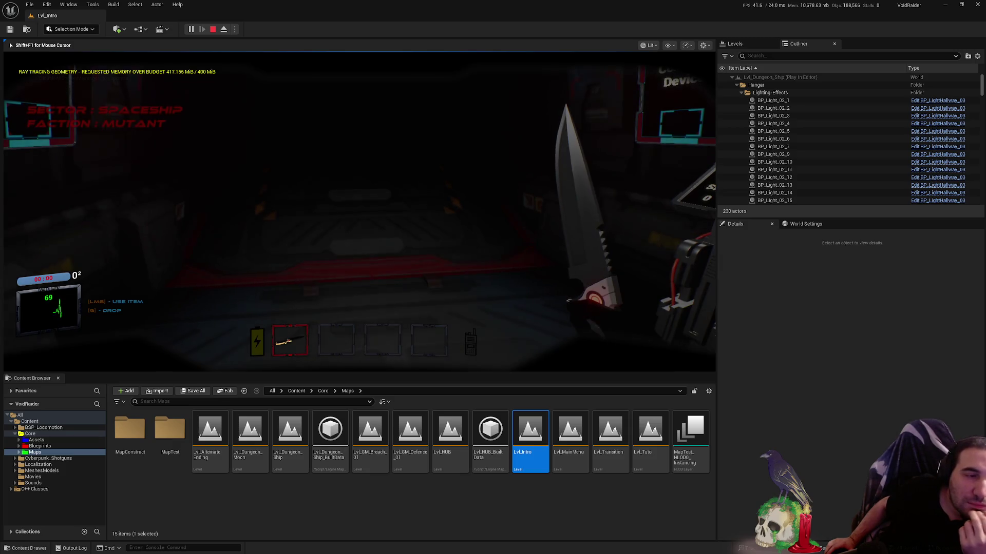
Cross the dark hangar, climb the lit stairs, and open the sealed door into the corridor
{"action": "key", "text": "w"}
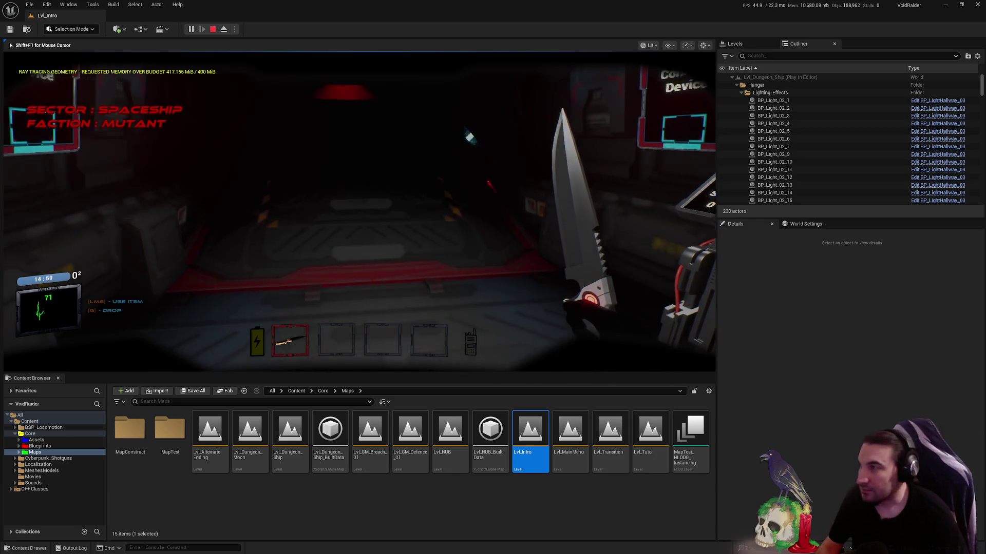
{"action": "key", "text": "w"}
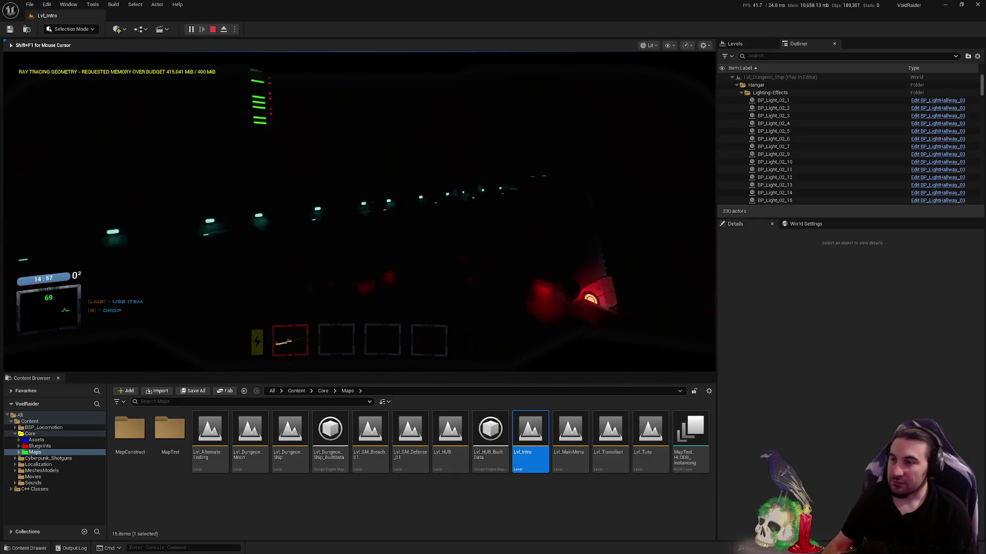
{"action": "key", "text": "w"}
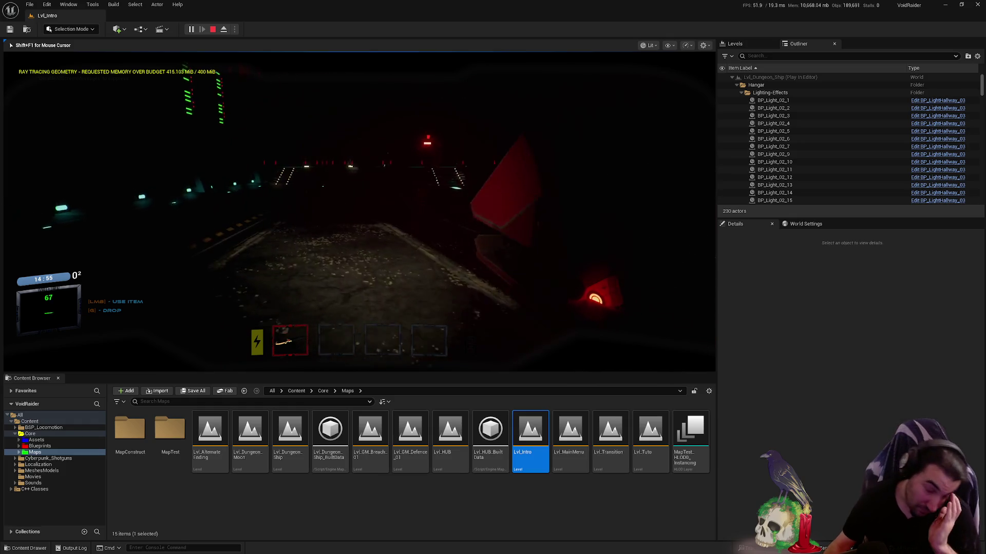
{"action": "key", "text": "w"}
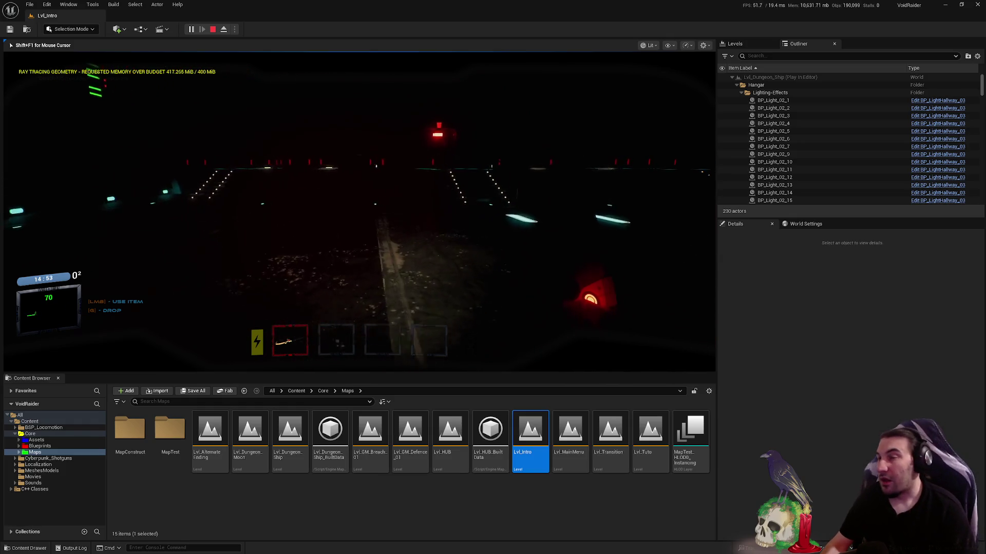
{"action": "key", "text": "w"}
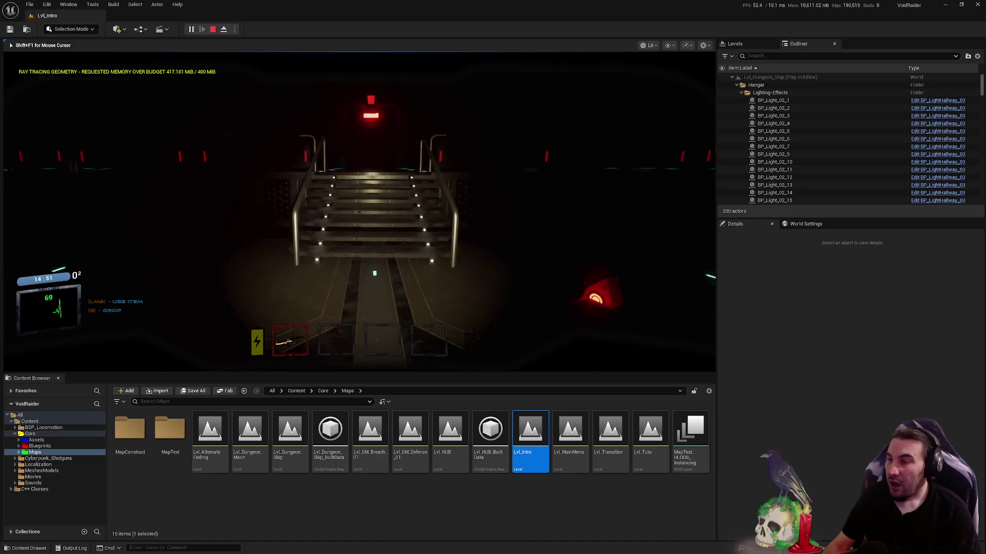
{"action": "key", "text": "w"}
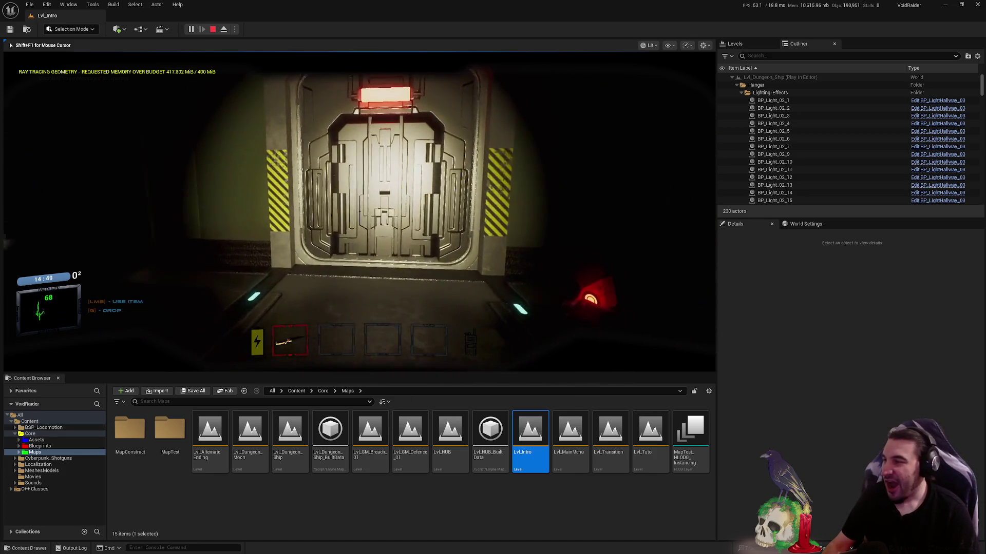
{"action": "key", "text": "w"}
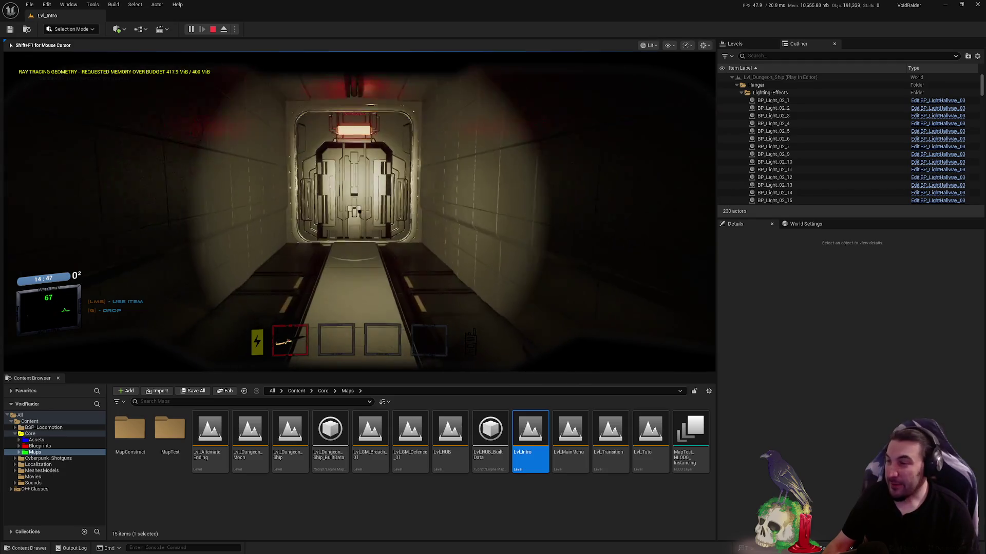
{"action": "key", "text": "f"}
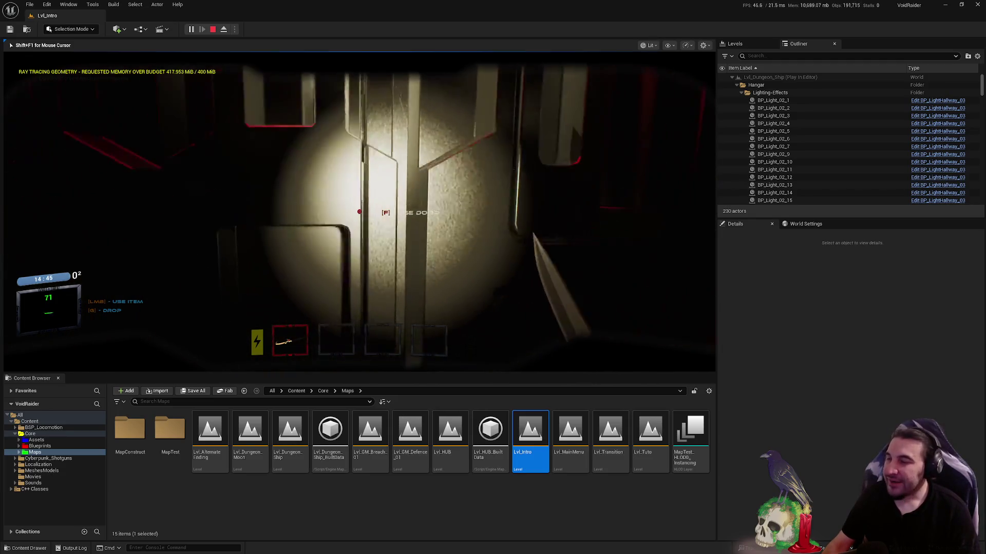
{"action": "key", "text": "w"}
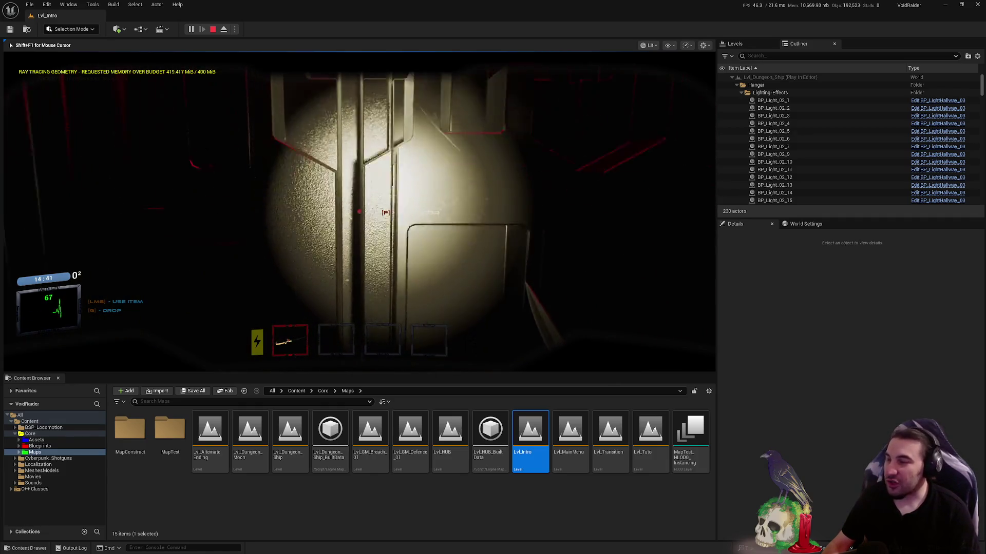
Open the doors and walk the red-lit corridor to the door at its end
{"action": "key", "text": "f"}
{"action": "key", "text": "w"}
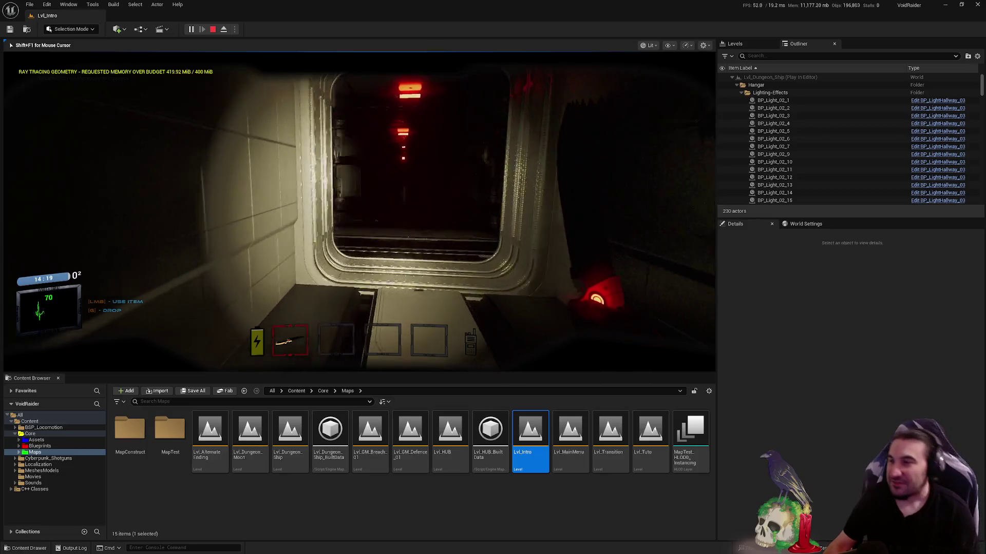
{"action": "key", "text": "w"}
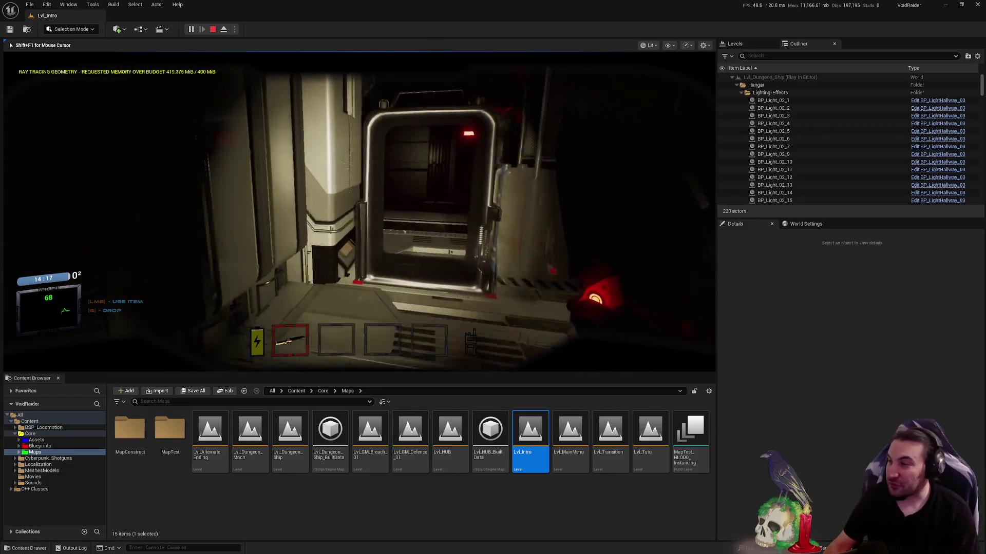
{"action": "key", "text": "w"}
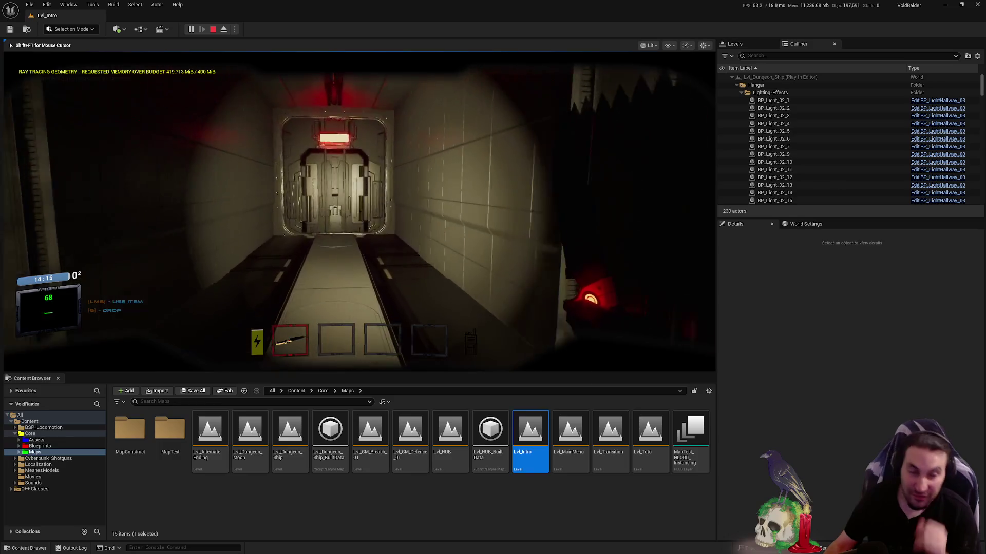
{"action": "key", "text": "w"}
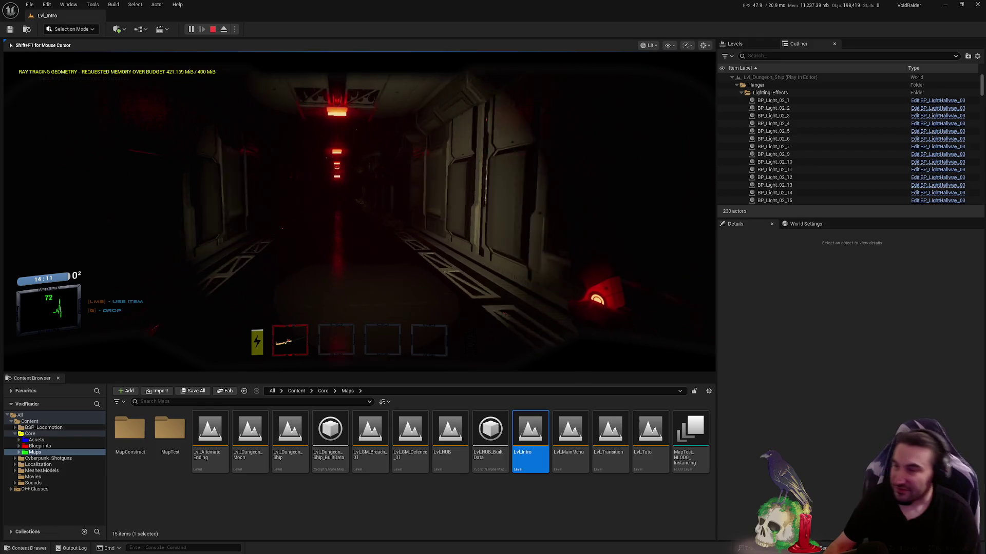
{"action": "key", "text": "w"}
{"action": "key", "text": "w"}
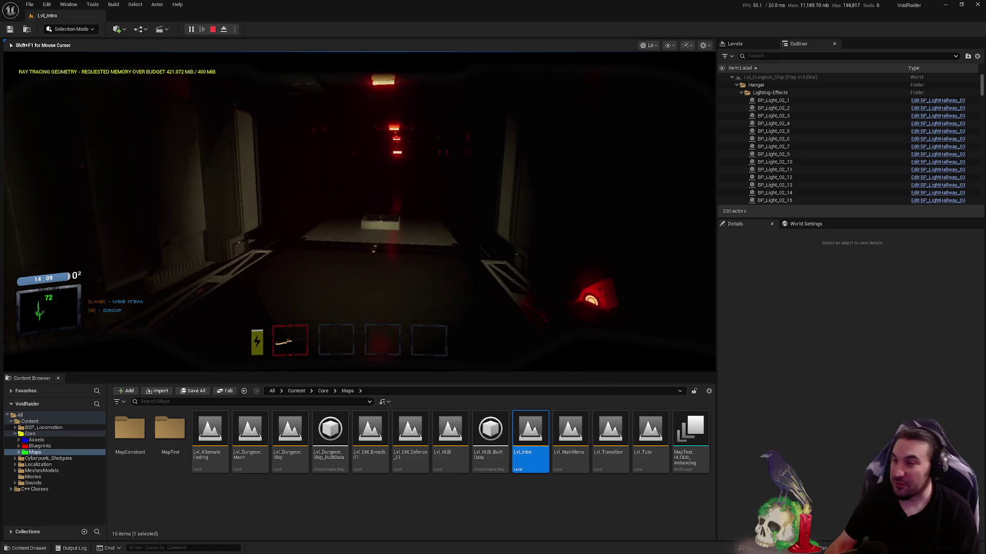
{"action": "key", "text": "w"}
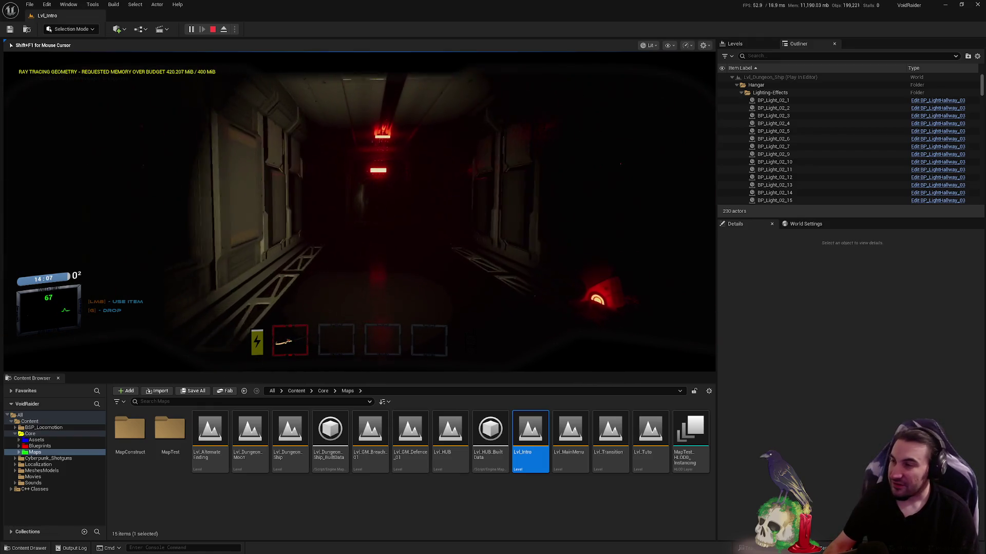
{"action": "key", "text": "w"}
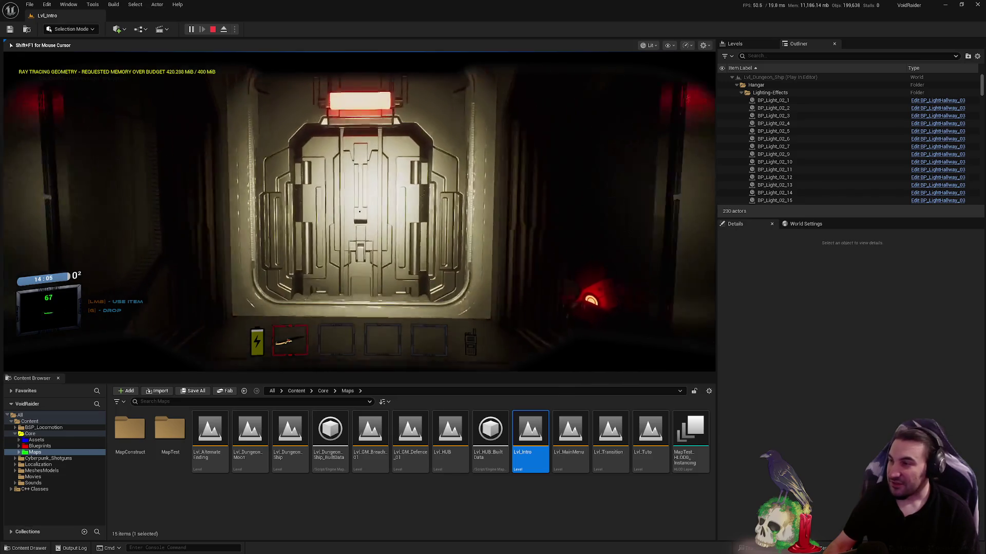
{"action": "key", "text": "f"}
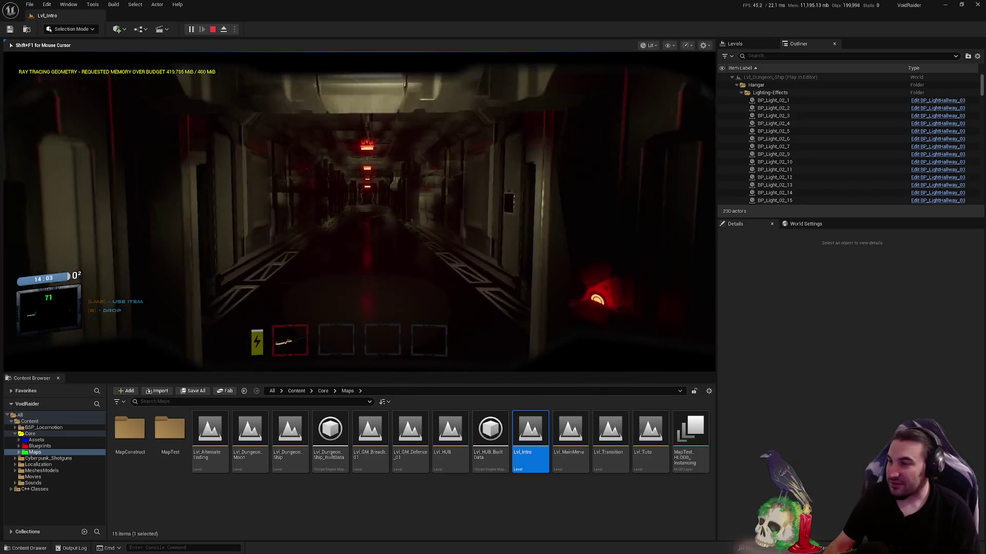
{"action": "key", "text": "w"}
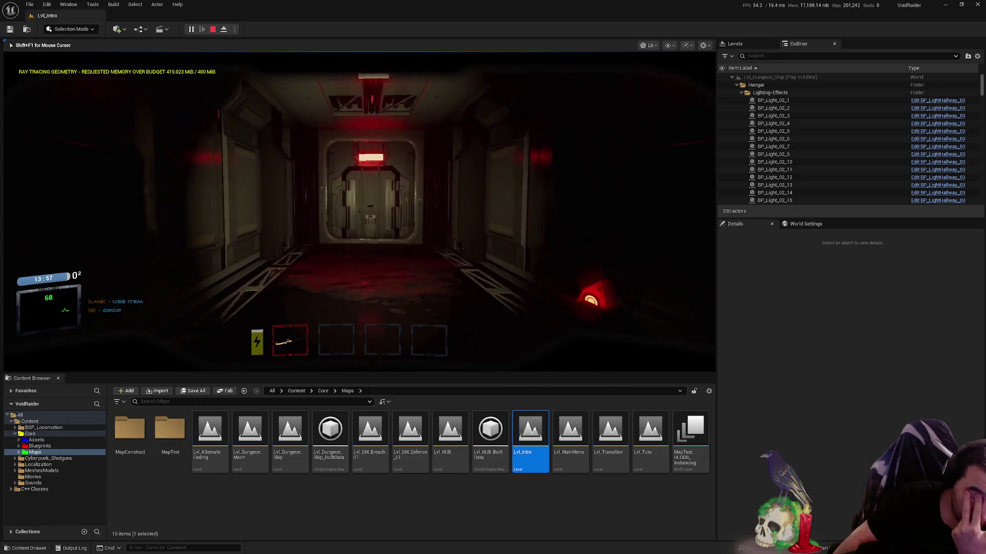
{"action": "key", "text": "w"}
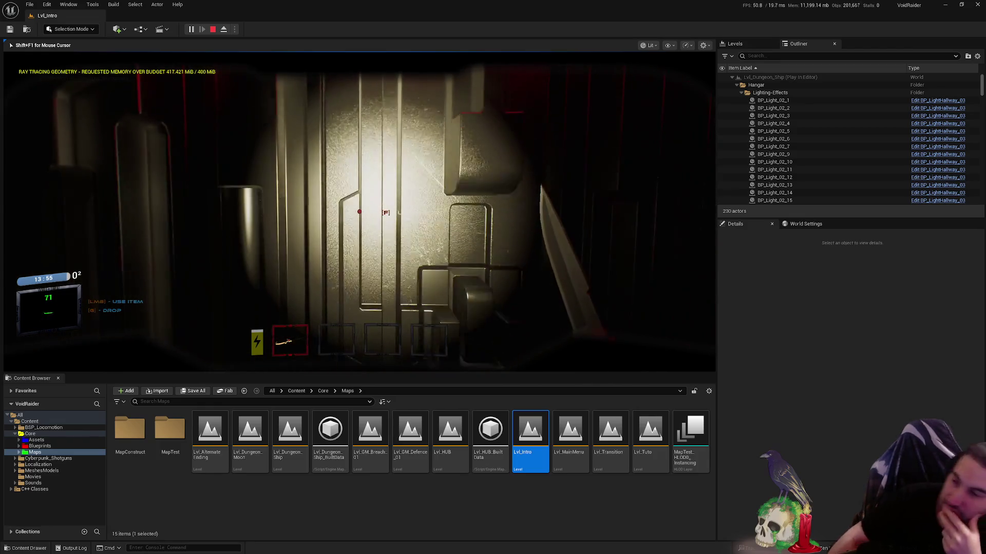
Explore the shelved room and panelled corridor, then stop the play session with Esc
{"action": "key", "text": "f"}
{"action": "key", "text": "w"}
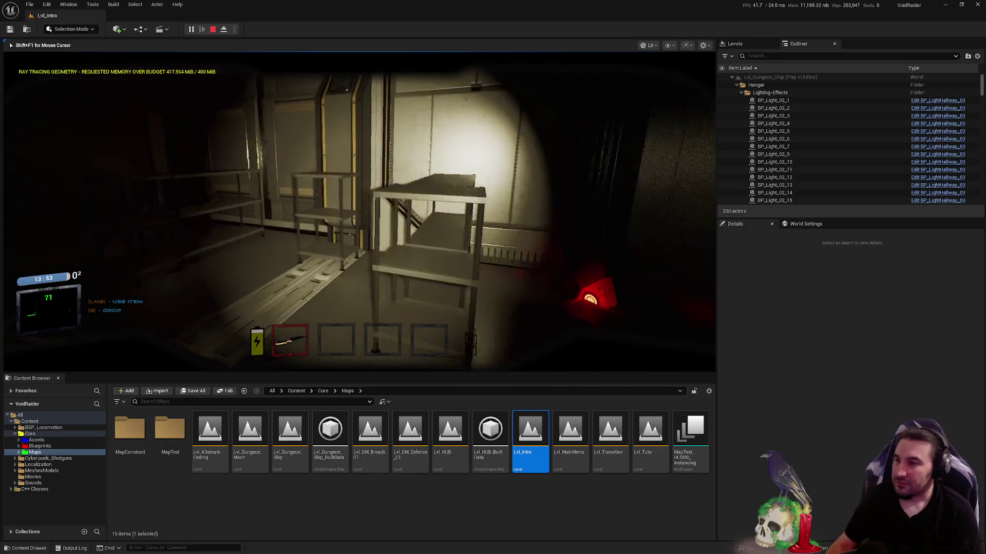
{"action": "key", "text": "w"}
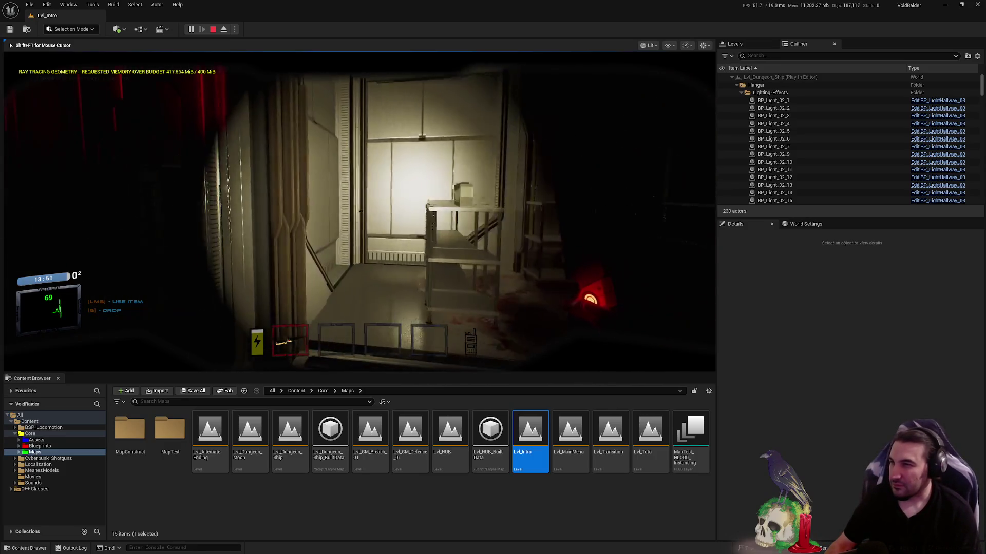
{"action": "key", "text": "w"}
{"action": "key", "text": "w"}
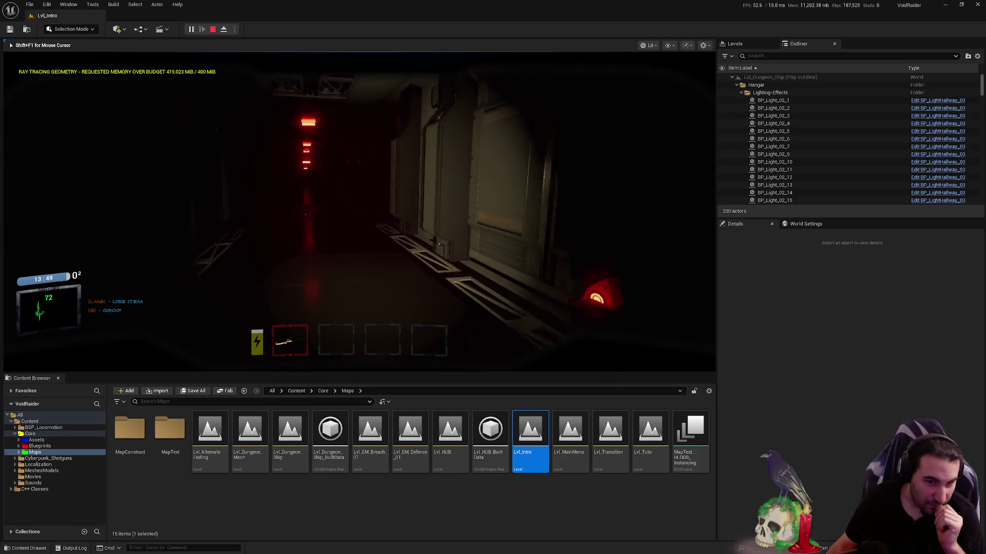
{"action": "key", "text": "w"}
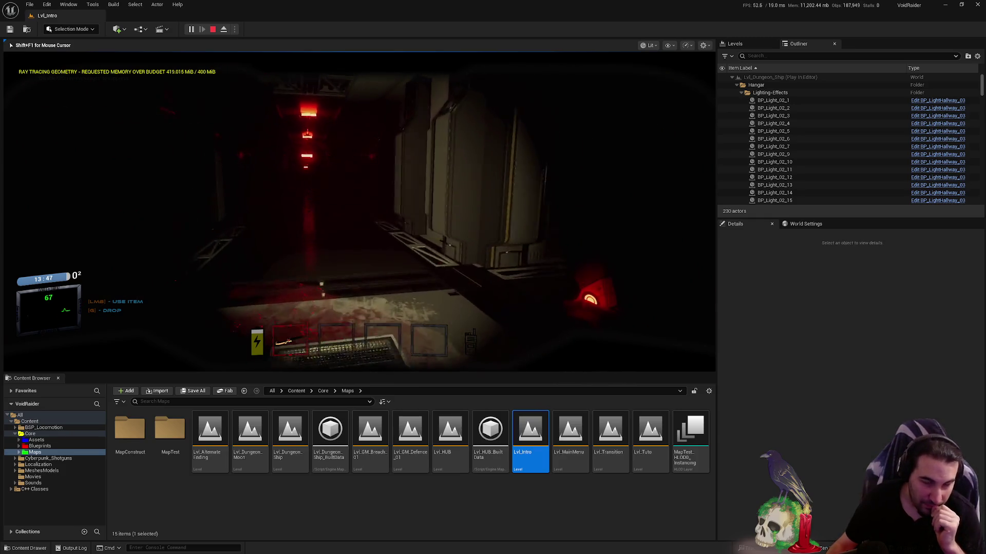
{"action": "key", "text": "w"}
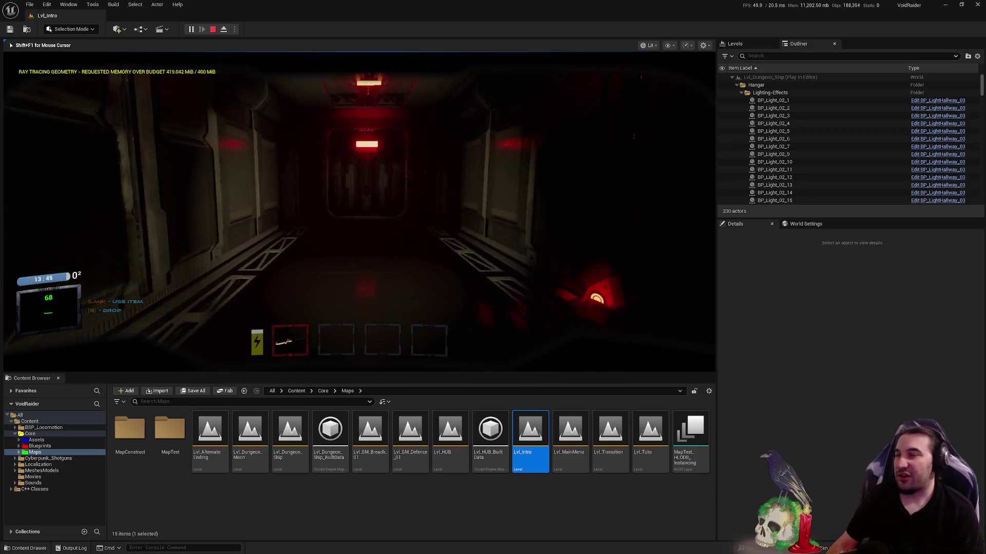
{"action": "key", "text": "w"}
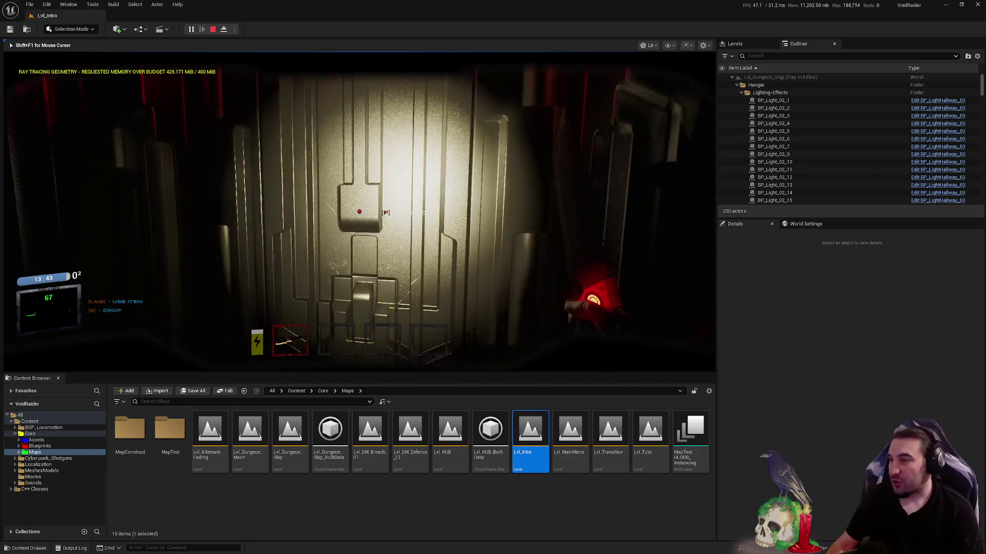
{"action": "key", "text": "w"}
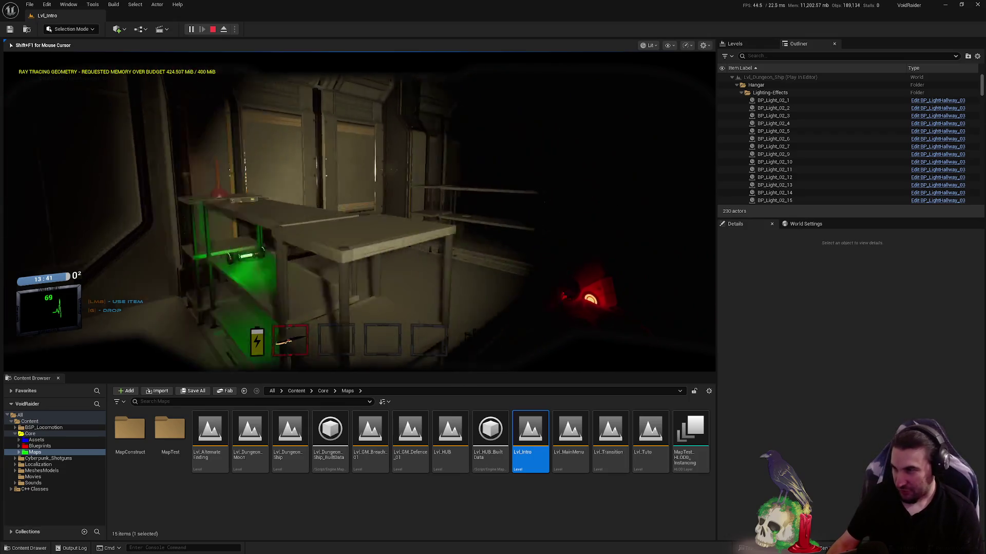
{"action": "key", "text": "w"}
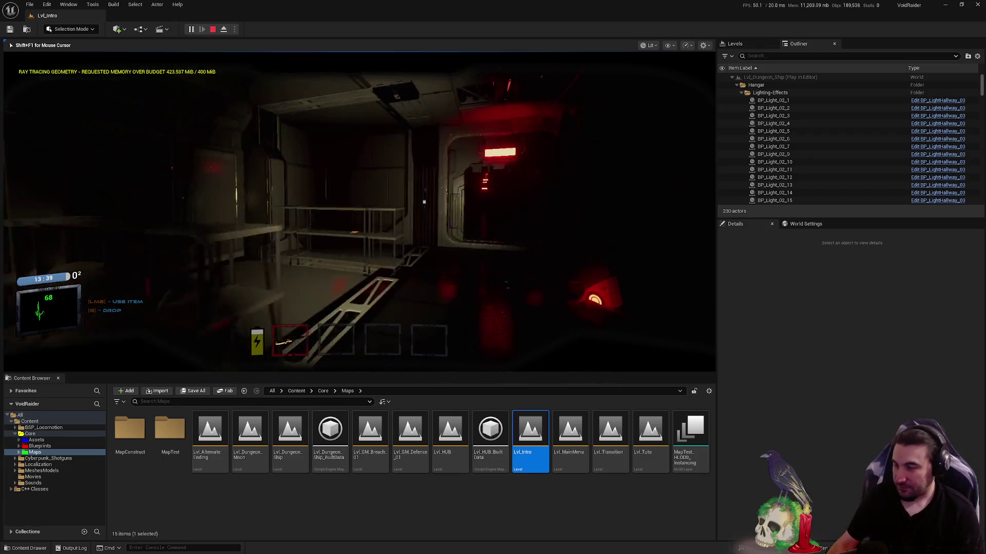
{"action": "key", "text": "Escape"}
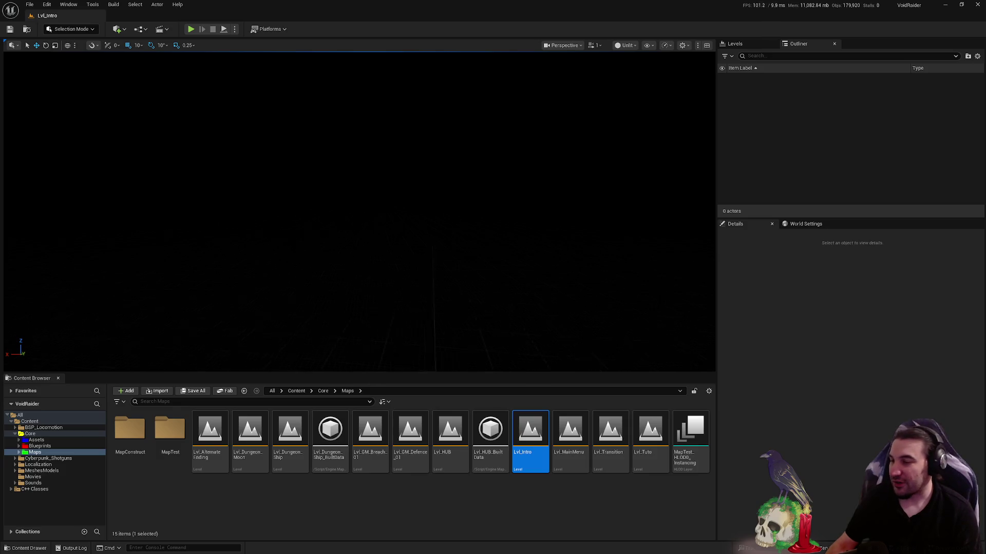
Load Lvl_HUB (620 actors) and show the Core/Assets folder in the Content Browser
{"action": "double_click", "coordinate": [451, 436]}
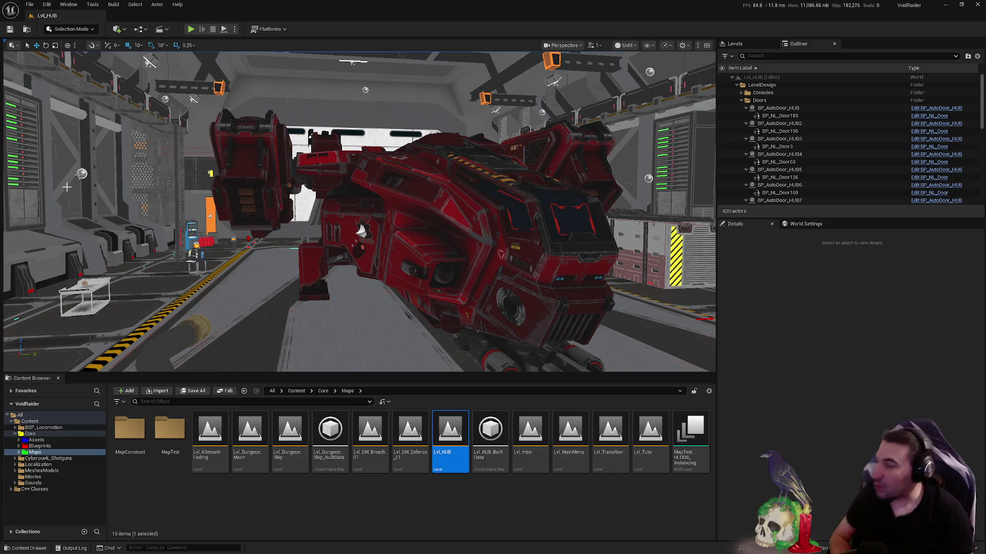
{"action": "left_click", "coordinate": [37, 440]}
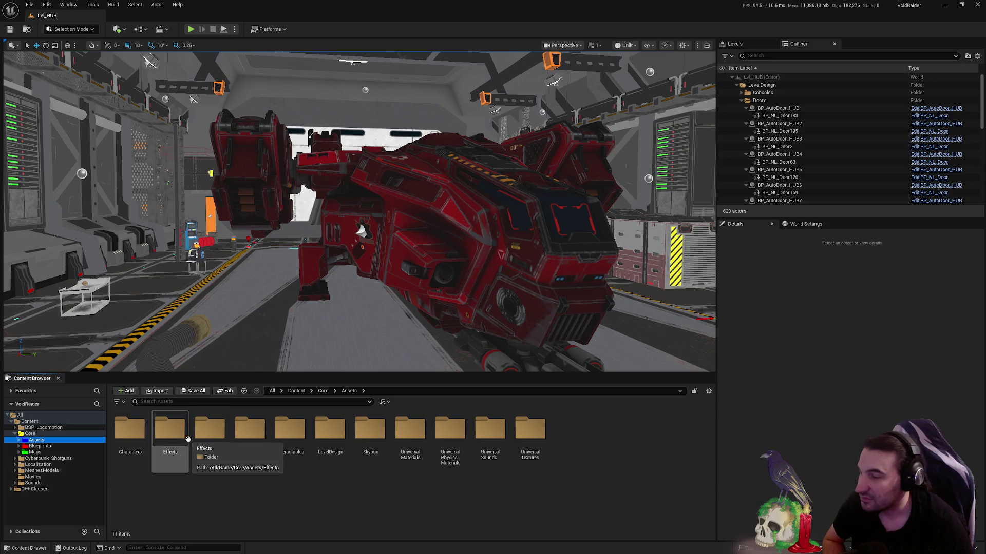
Look through UniversalSounds' Attenuation and Effects folders, then open Music with its six assets
{"action": "double_click", "coordinate": [507, 446]}
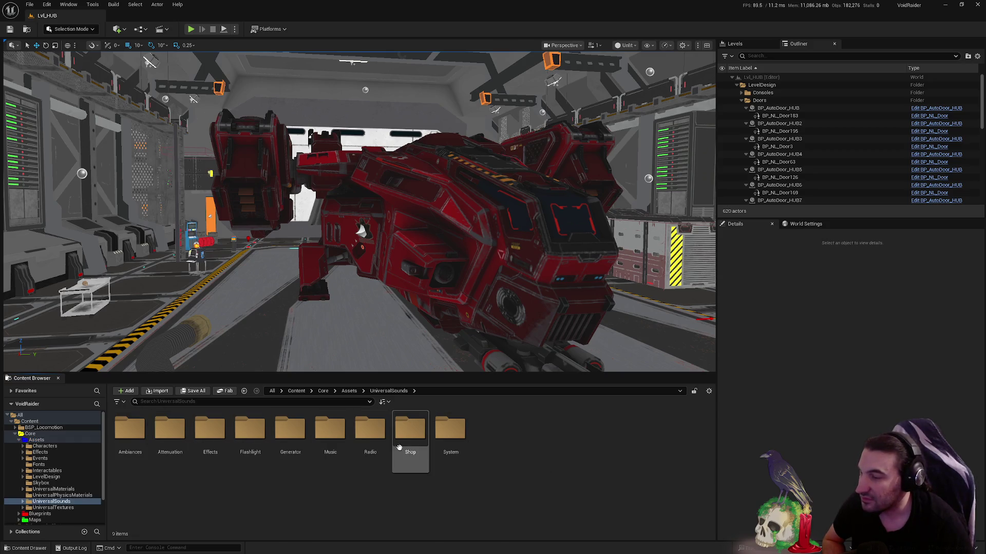
{"action": "double_click", "coordinate": [172, 444]}
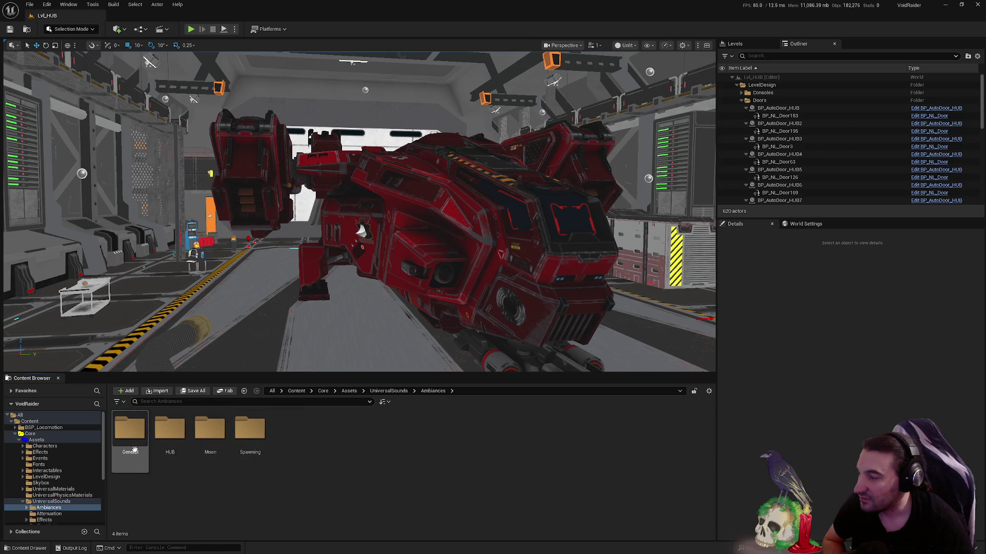
{"action": "key", "text": "alt+Left"}
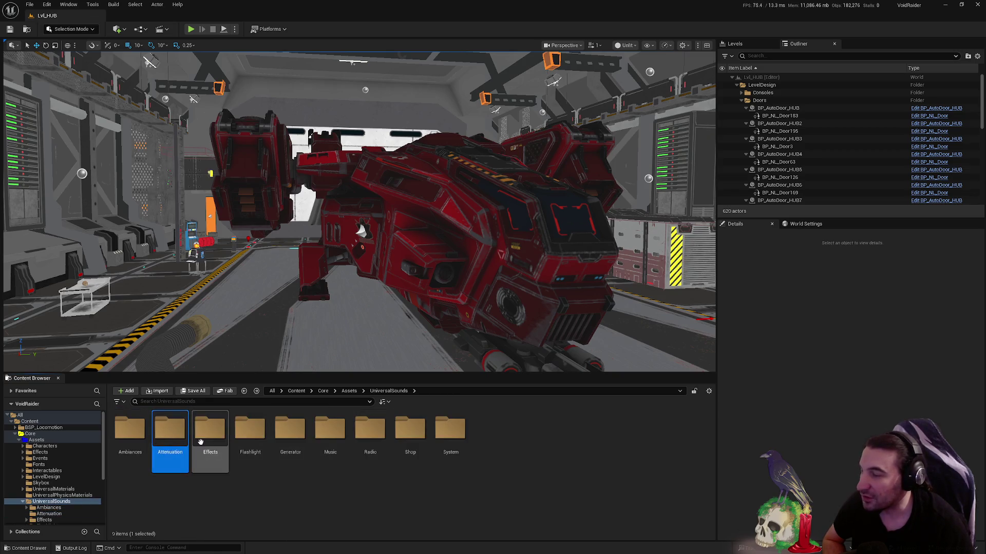
{"action": "left_click", "coordinate": [213, 449]}
{"action": "double_click", "coordinate": [213, 450]}
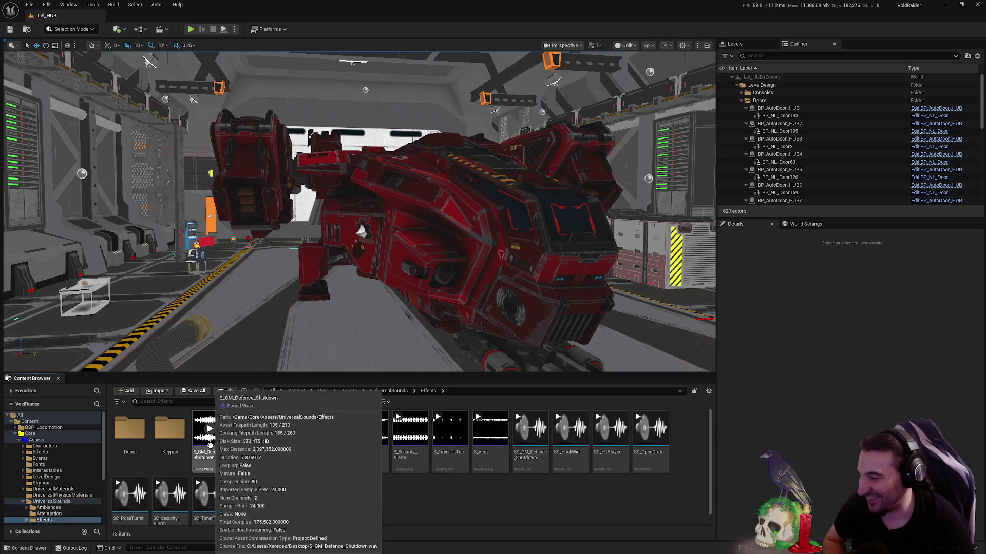
{"action": "scroll", "coordinate": [417, 486], "scroll_direction": "down", "scroll_amount": 1}
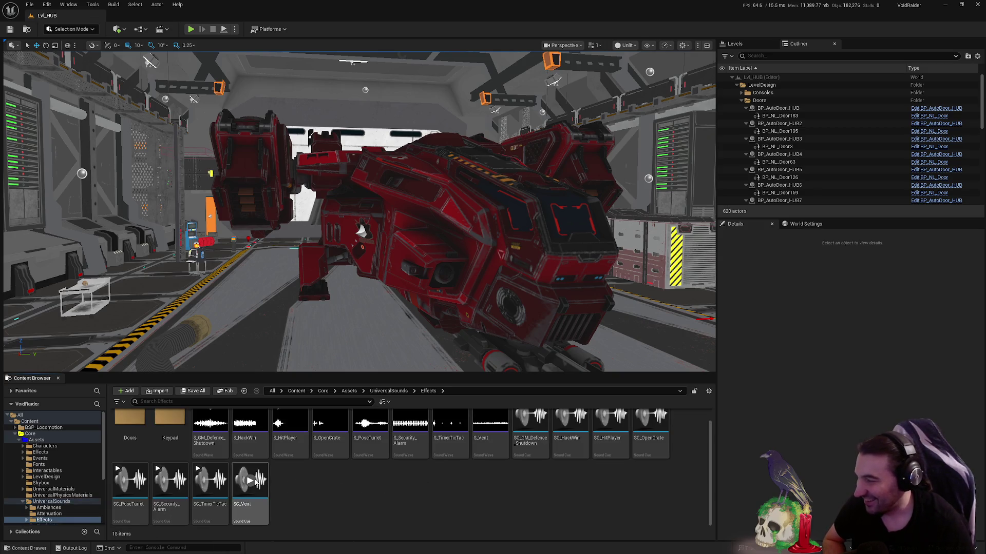
{"action": "scroll", "coordinate": [218, 485], "scroll_direction": "up", "scroll_amount": 1}
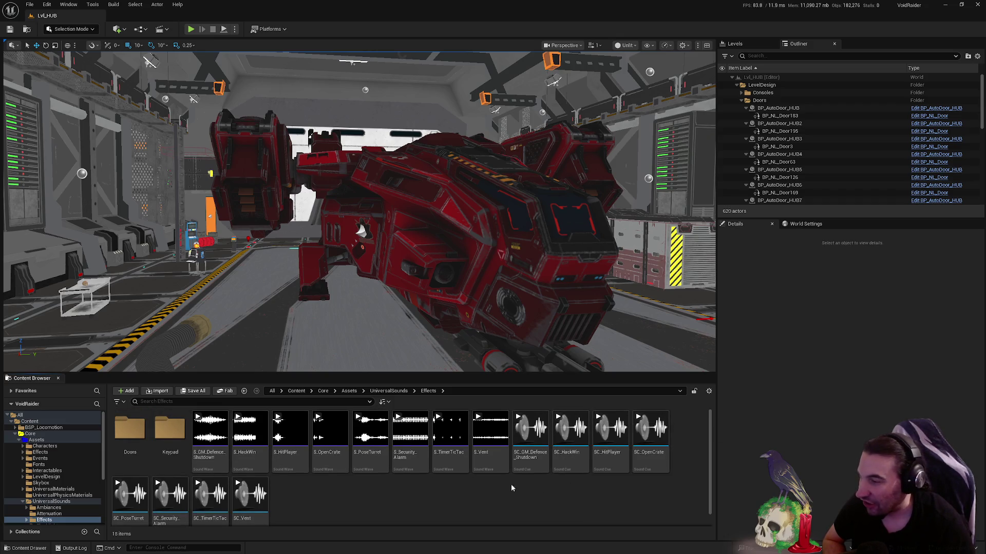
{"action": "scroll", "coordinate": [314, 472], "scroll_direction": "down", "scroll_amount": 1}
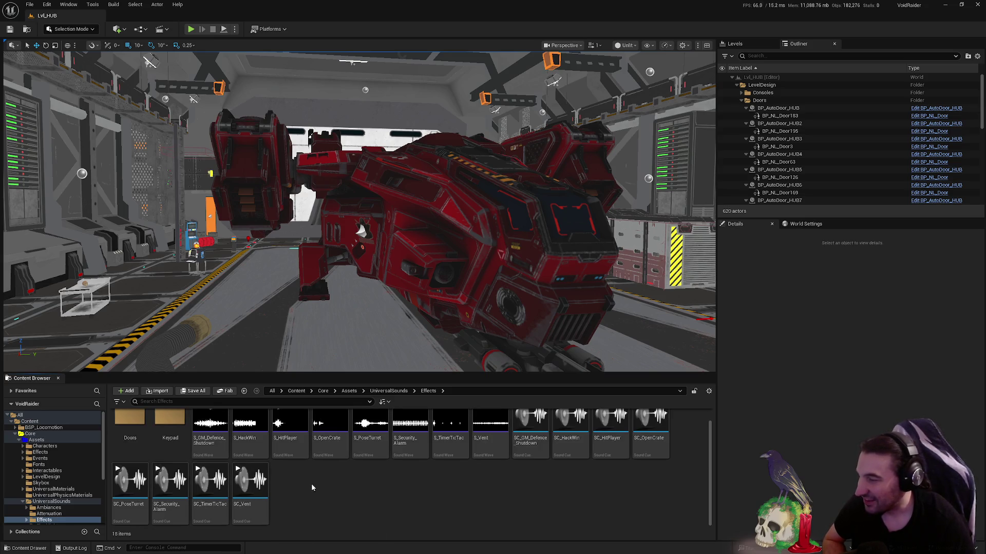
{"action": "scroll", "coordinate": [407, 506], "scroll_direction": "up", "scroll_amount": 1}
{"action": "left_click", "coordinate": [388, 391]}
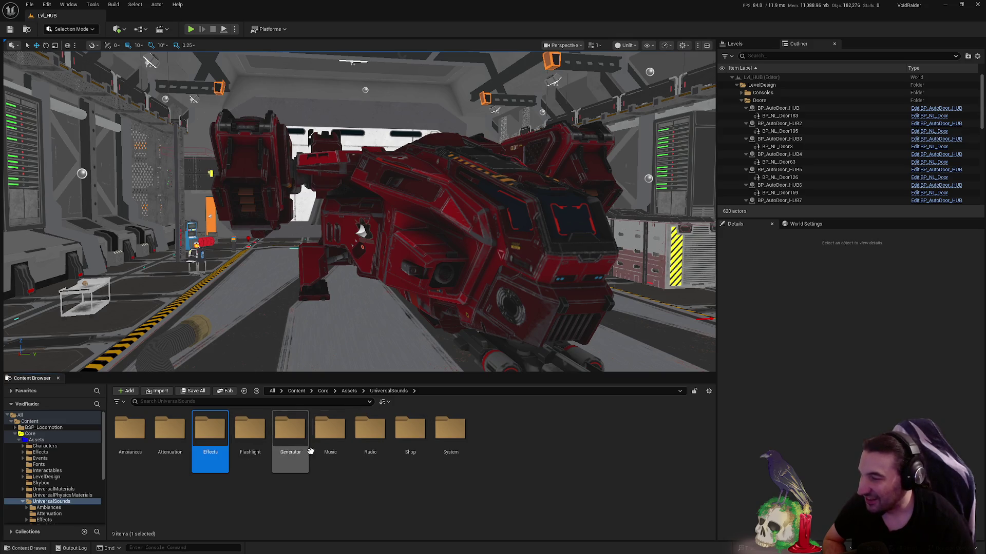
{"action": "double_click", "coordinate": [323, 436]}
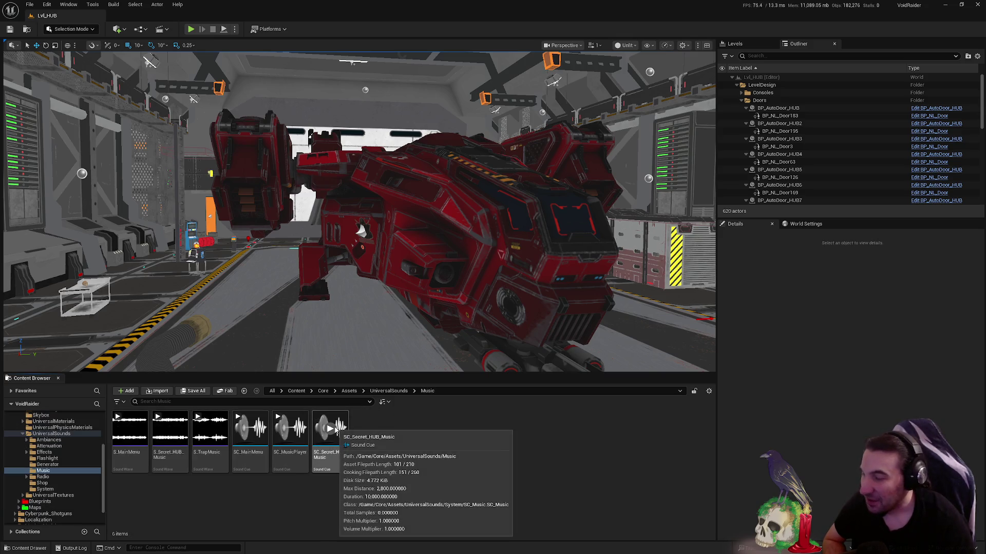
{"action": "left_click", "coordinate": [329, 429]}
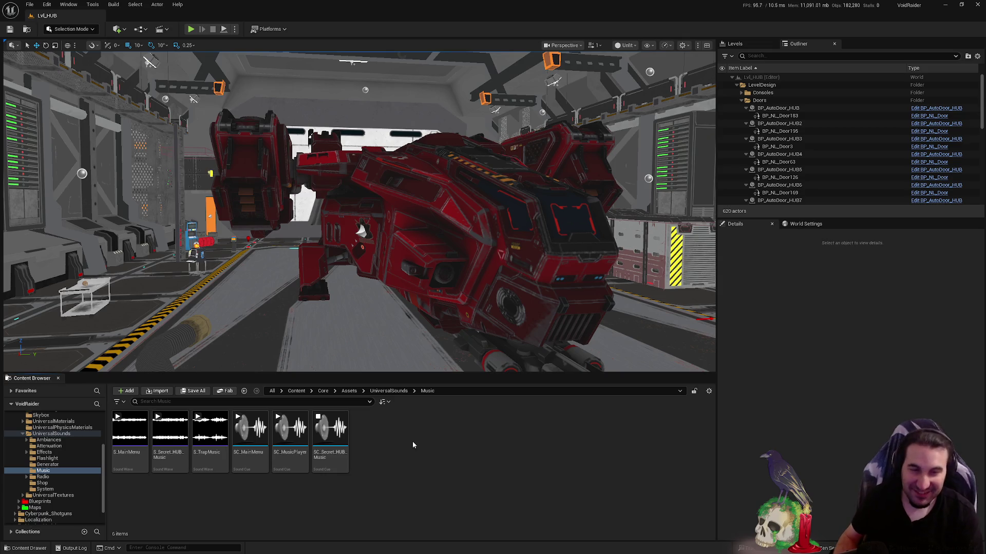
{"action": "left_click", "coordinate": [329, 429]}
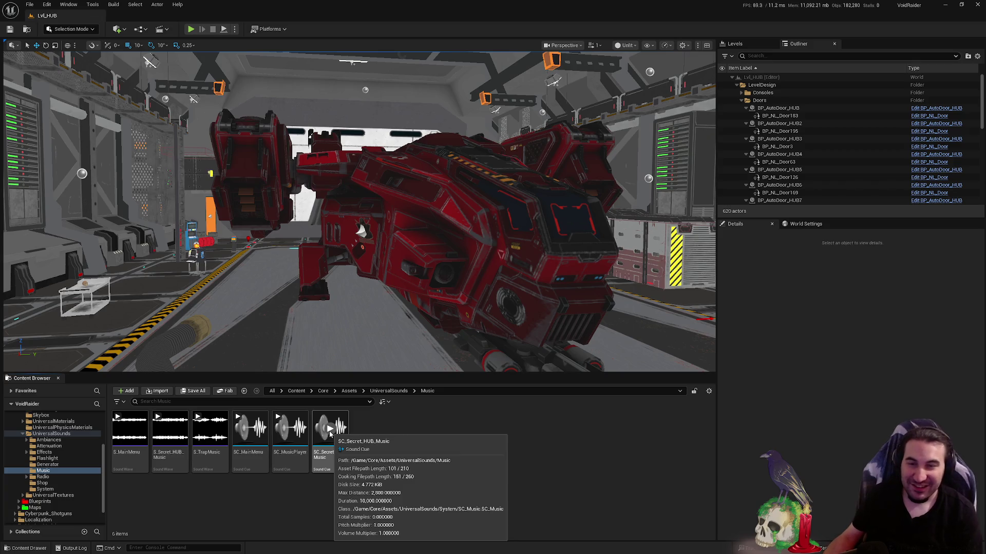
{"action": "left_click", "coordinate": [324, 429]}
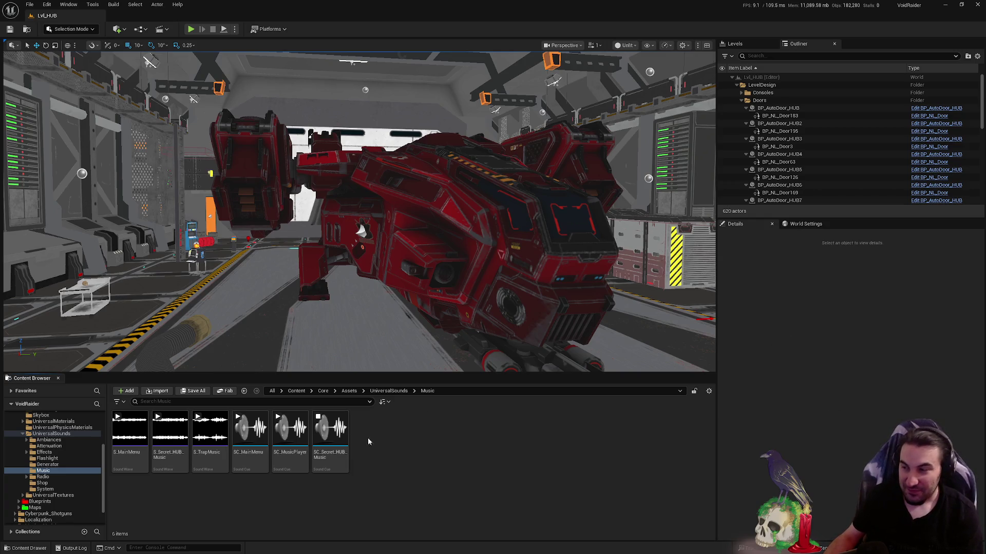
{"action": "mouse_move", "coordinate": [312, 428]}
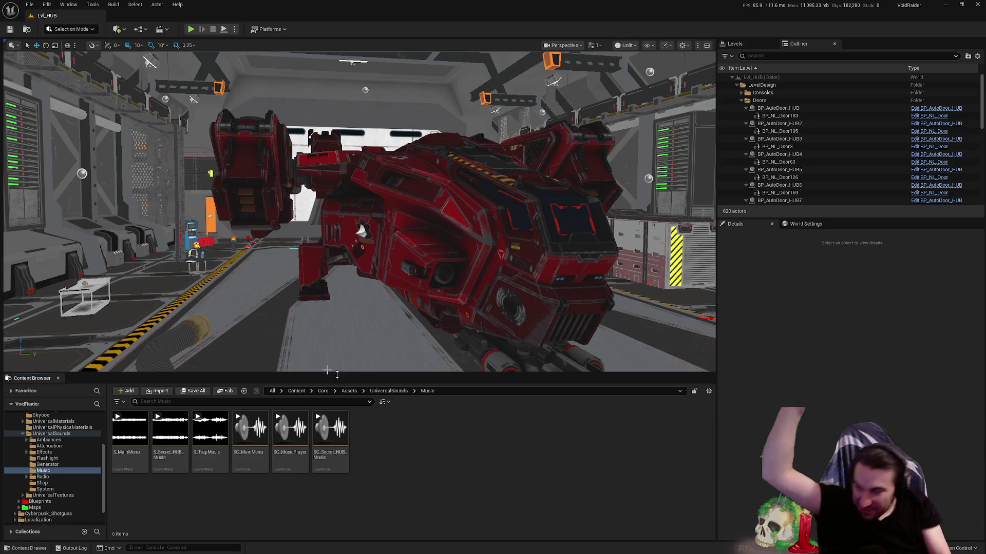
Preview the SC_Secret_HUB_Music sound cue from its Content Browser thumbnail
{"action": "left_click", "coordinate": [318, 417]}
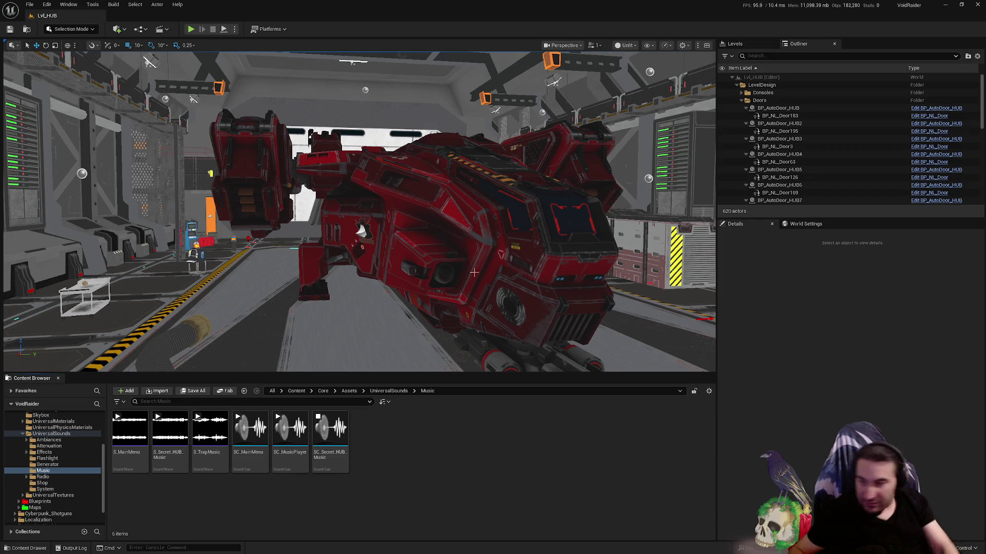
Open SC_Secret_HUB_Music in the Sound Cue editor and set its Volume Multiplier to 0.3
{"action": "double_click", "coordinate": [346, 446]}
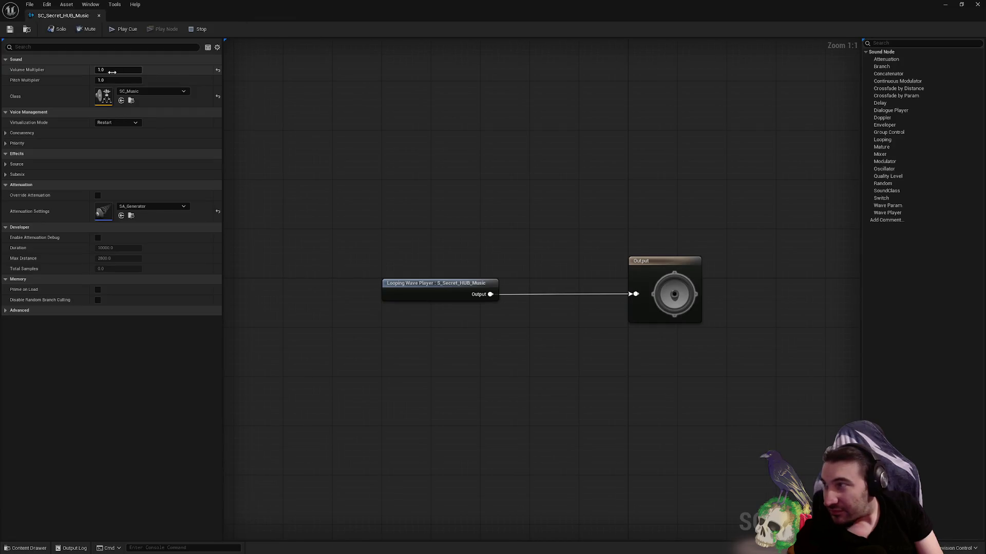
{"action": "left_click_drag", "start_coordinate": [112, 71], "coordinate": [110, 71]}
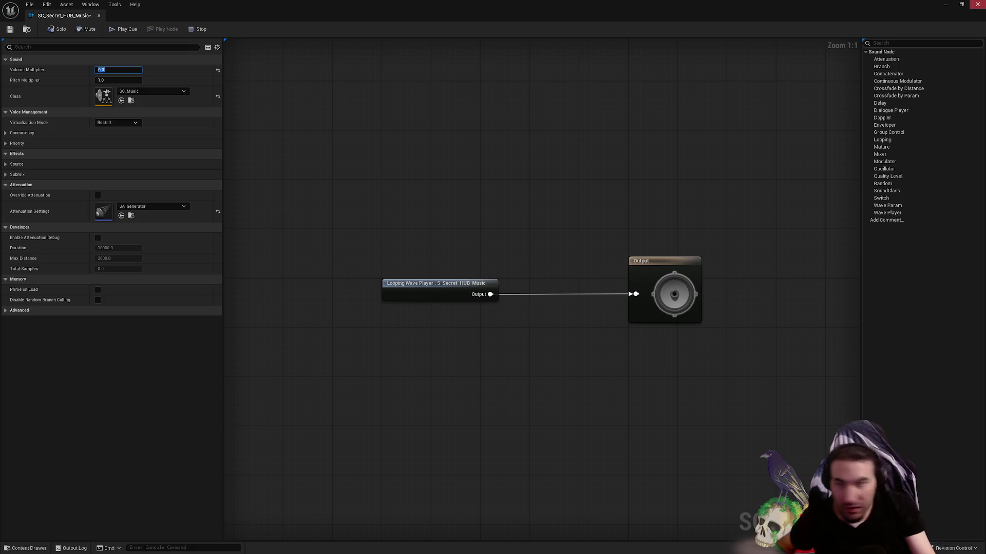
{"action": "left_click", "coordinate": [191, 29]}
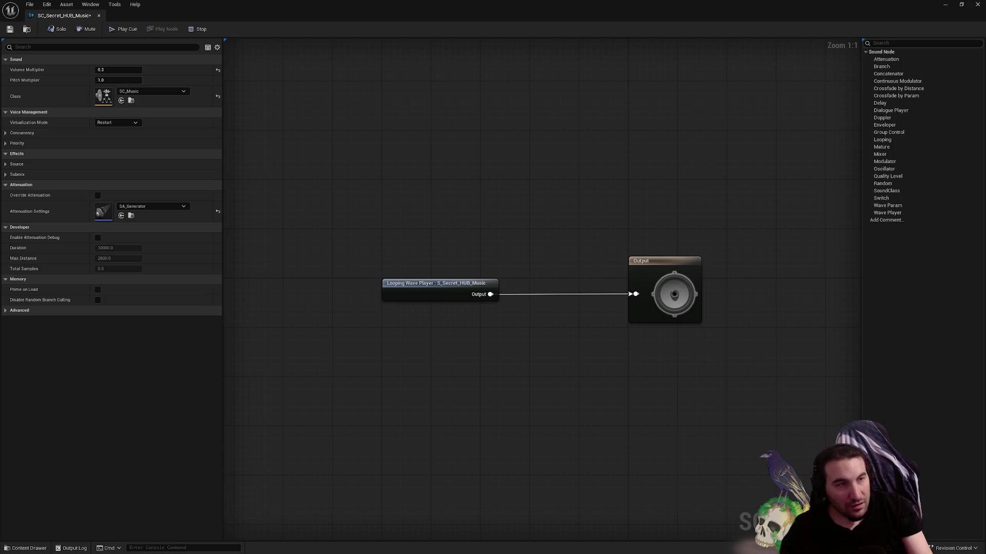
{"action": "left_click", "coordinate": [395, 548]}
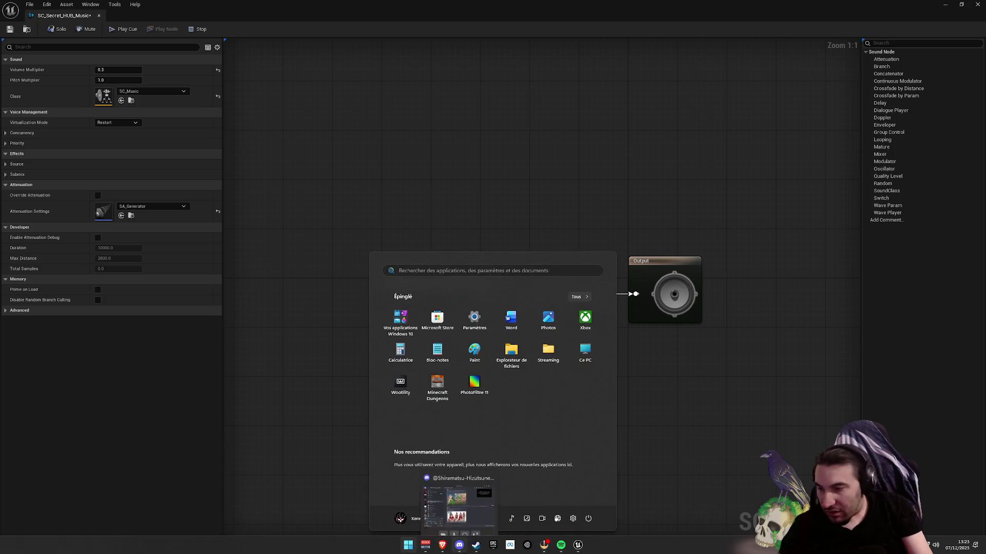
{"action": "left_click", "coordinate": [447, 546]}
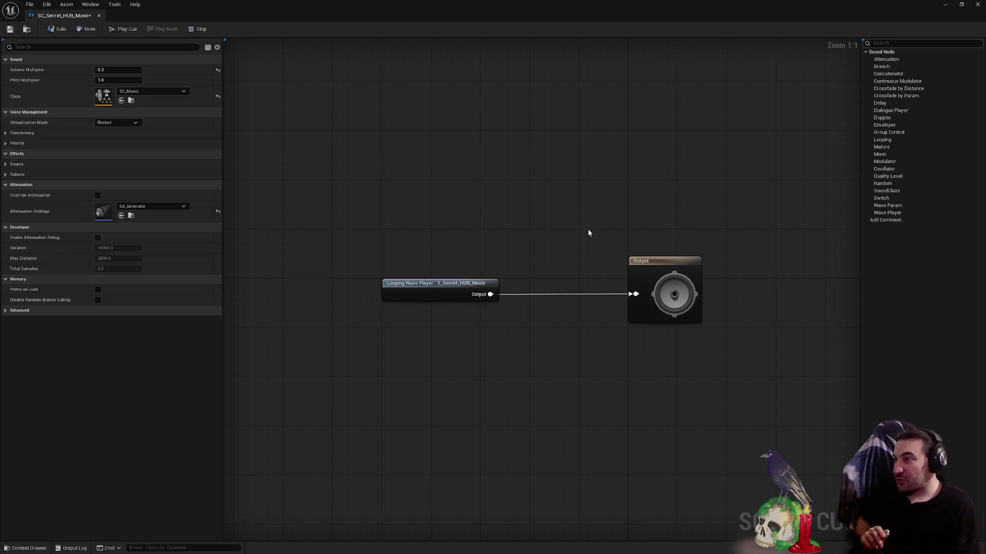
Turn Solo off for the SC_Secret_HUB_Music cue and play it to listen
{"action": "left_click", "coordinate": [56, 28]}
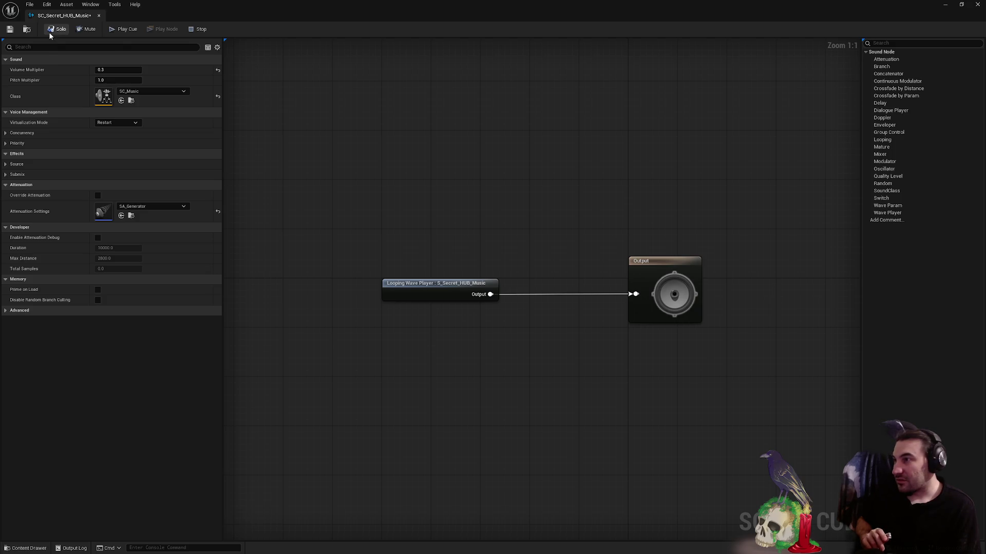
{"action": "left_click", "coordinate": [65, 31]}
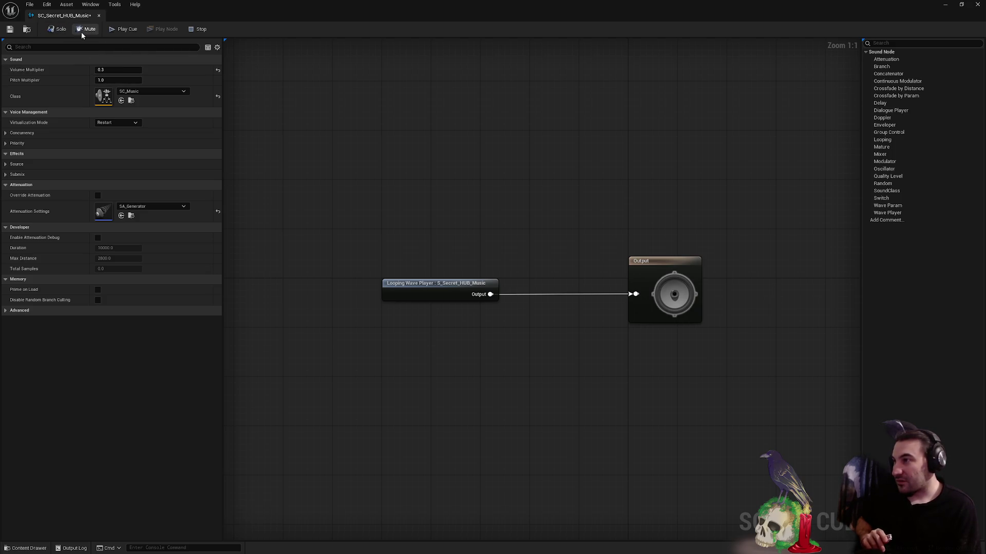
{"action": "left_click", "coordinate": [126, 29]}
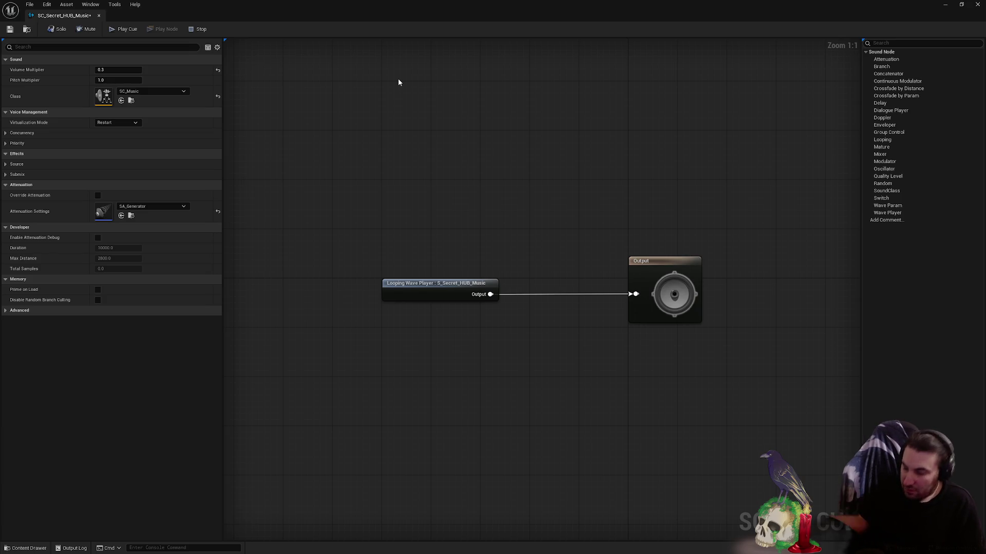
{"action": "key", "text": "super"}
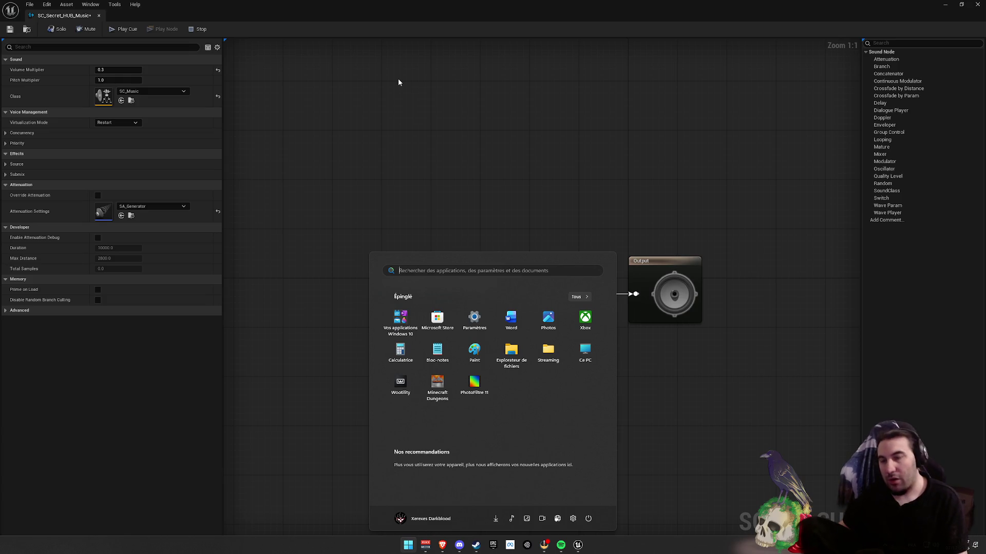
{"action": "left_click", "coordinate": [497, 204]}
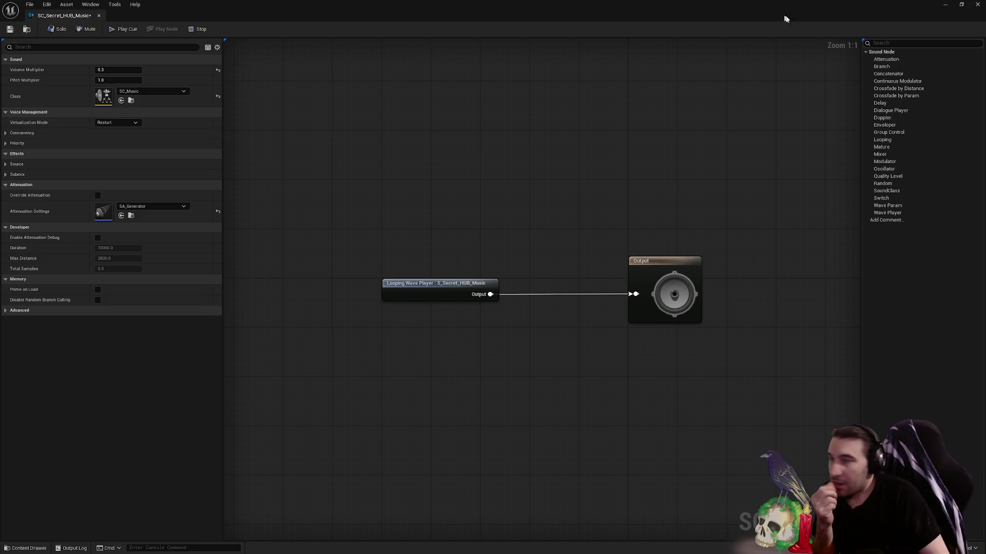
Close the SC_Secret_HUB_Music editor tab, briefly toggling the Windows Start menu afterwards
{"action": "left_click", "coordinate": [977, 4]}
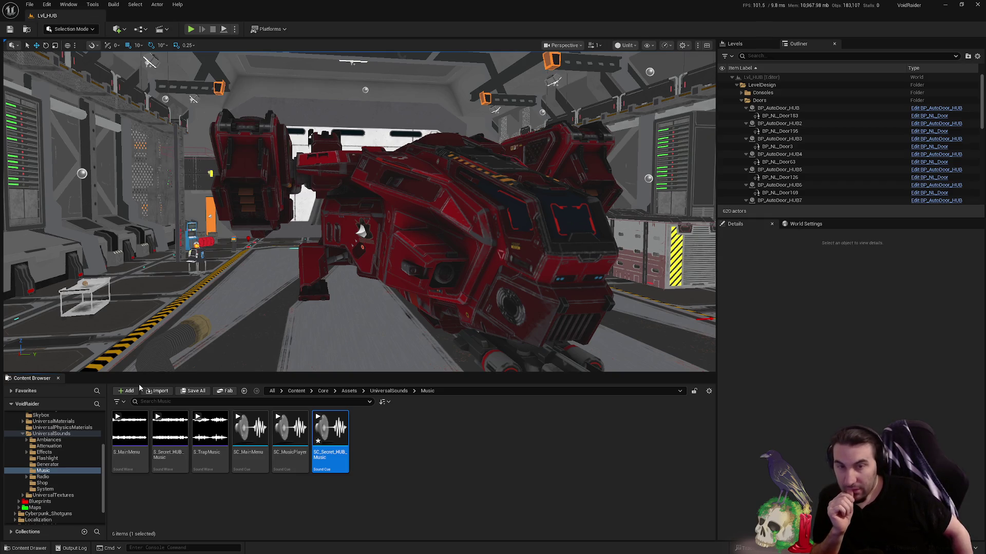
{"action": "key", "text": "super"}
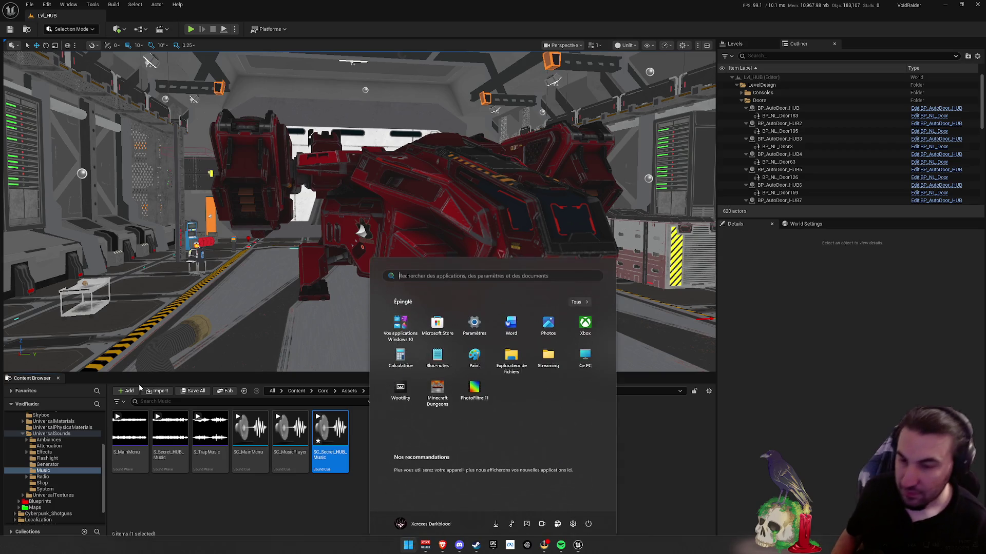
{"action": "key", "text": "super"}
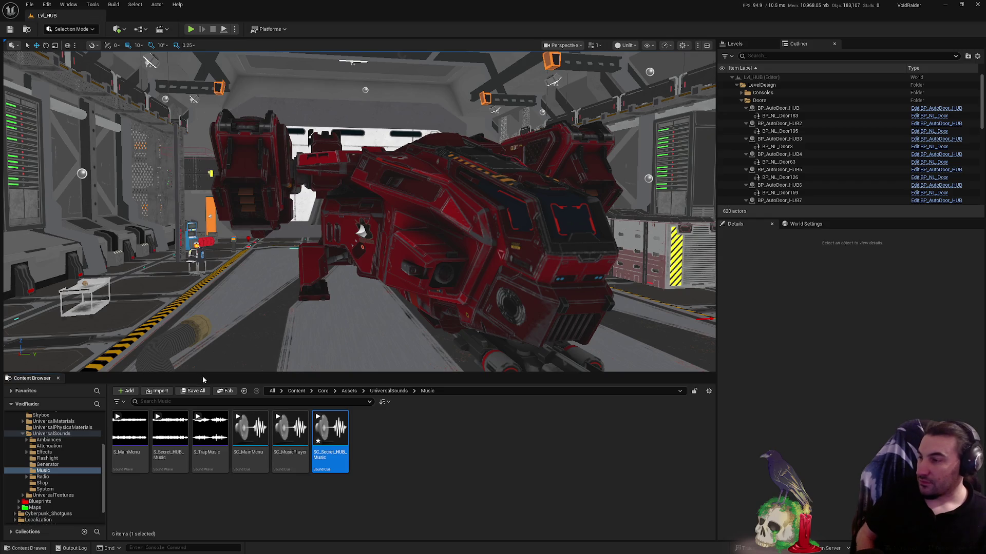
Save the edited SC_Secret_HUB_Music asset through Save All and Save Selected
{"action": "left_click", "coordinate": [192, 391]}
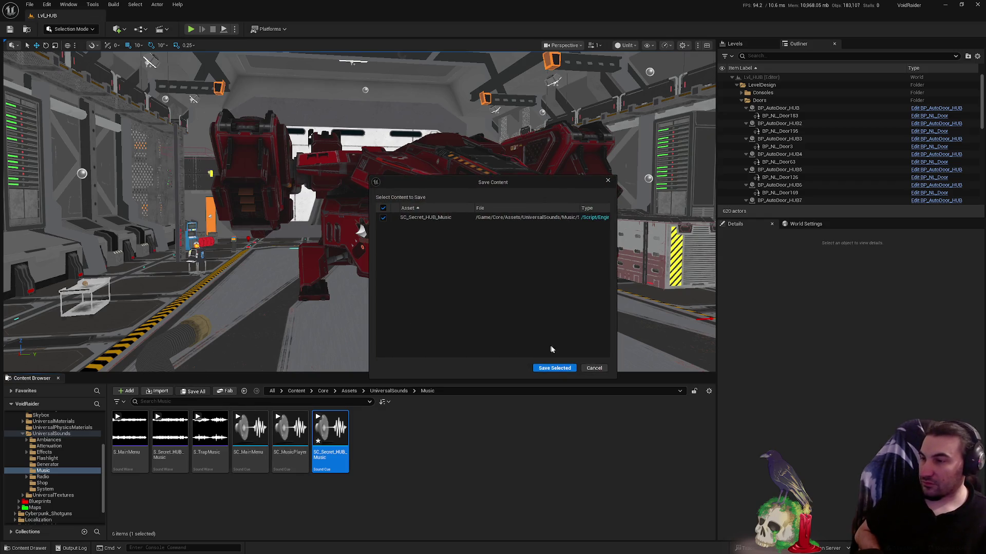
{"action": "left_click", "coordinate": [553, 368]}
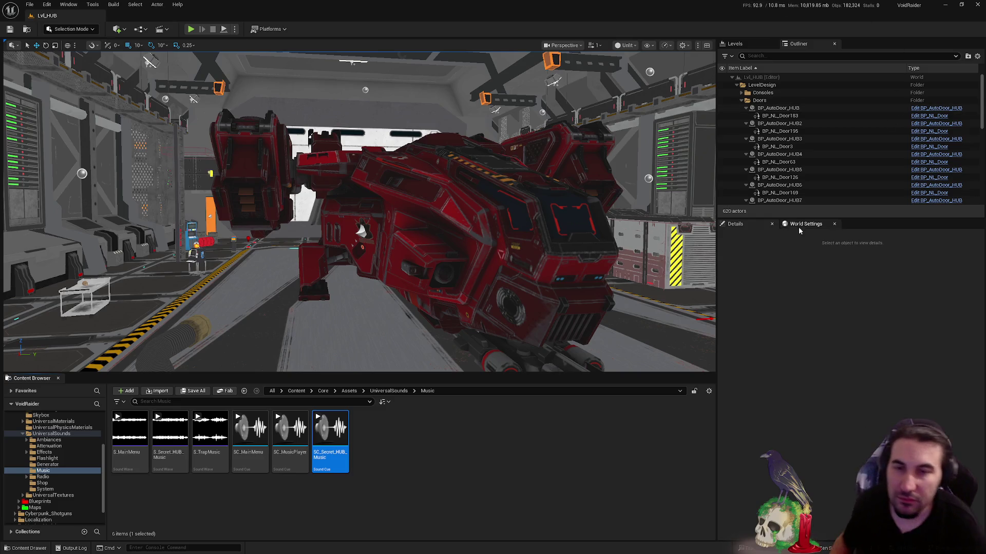
{"action": "key", "text": "super"}
{"action": "left_click", "coordinate": [567, 550]}
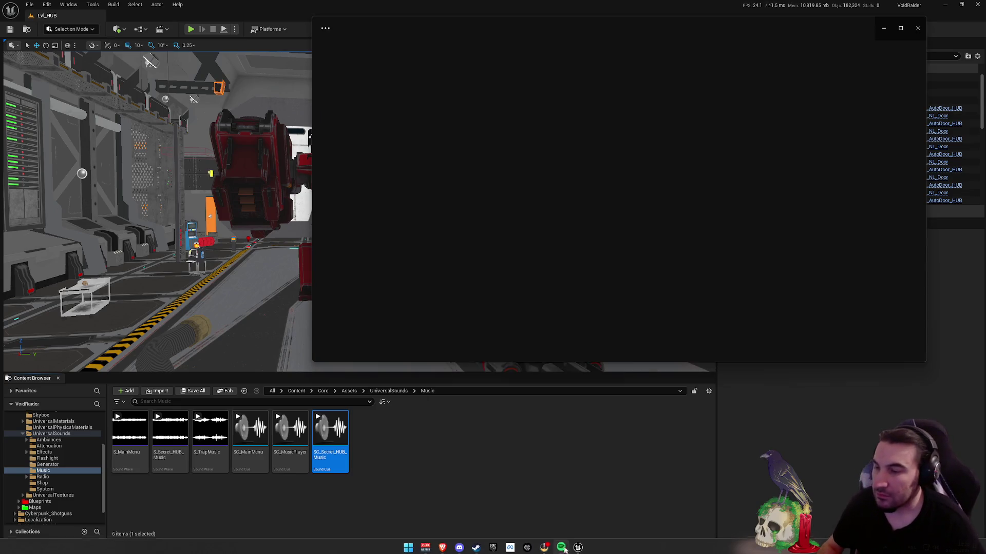
{"action": "left_click", "coordinate": [523, 426]}
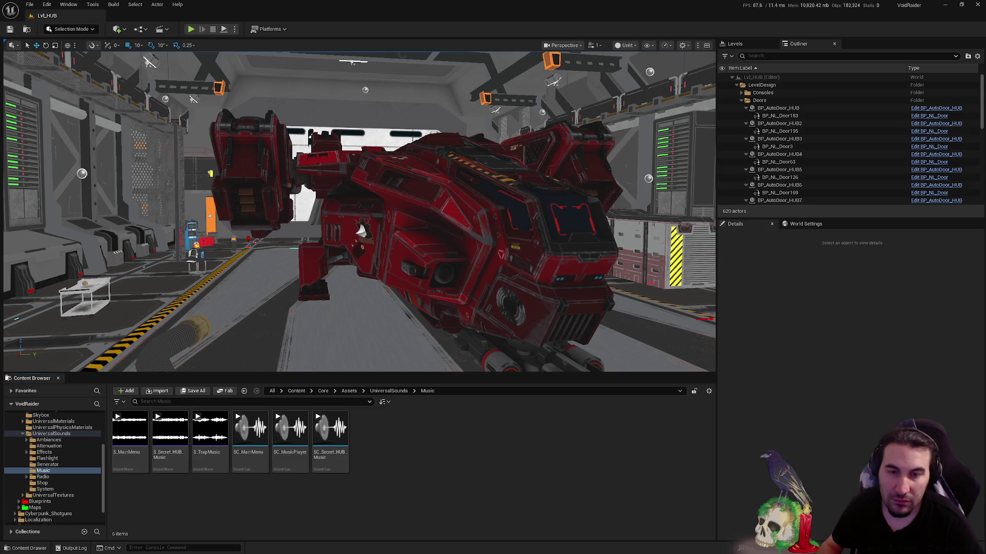
Orbit the camera around the red mech's hangar, then list the Assets folder contents
{"action": "left_click_drag", "start_coordinate": [359, 231], "coordinate": [462, 180]}
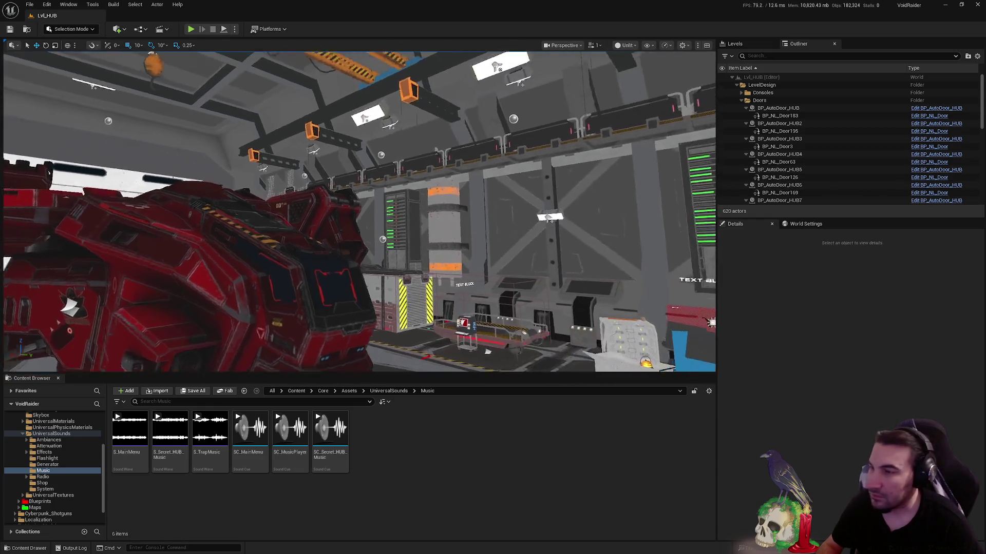
{"action": "mouse_move", "coordinate": [429, 282]}
{"action": "left_mouse_down"}
{"action": "mouse_move", "coordinate": [430, 319]}
{"action": "mouse_move", "coordinate": [430, 282]}
{"action": "left_mouse_up"}
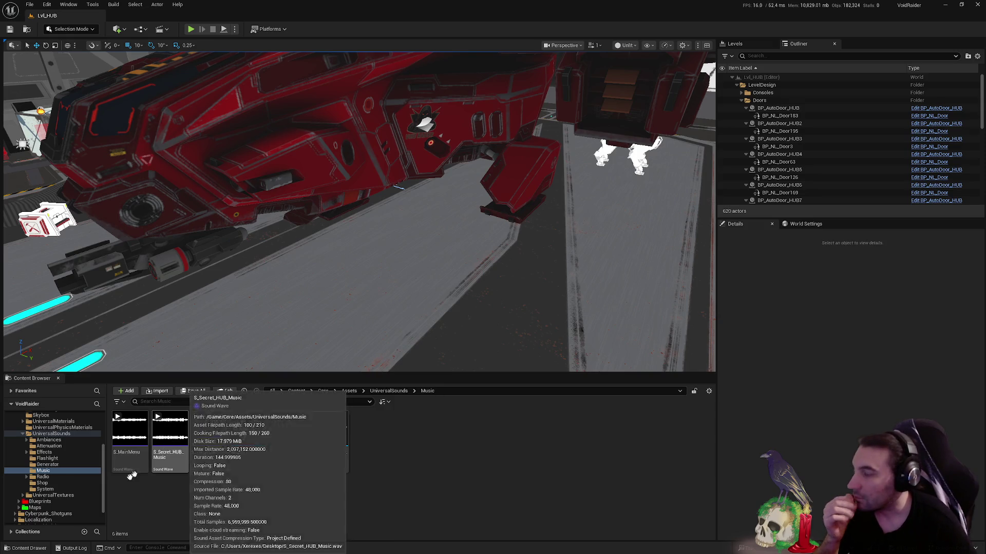
{"action": "scroll", "coordinate": [52, 462], "scroll_direction": "up", "scroll_amount": 4}
{"action": "left_click", "coordinate": [17, 437]}
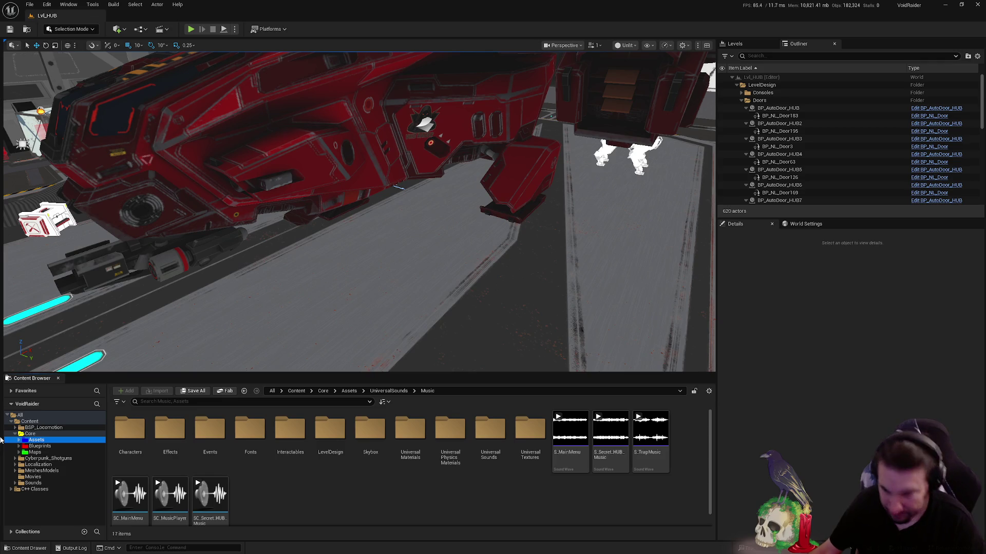
Open and dismiss the Windows Start menu to return to the Lvl_HUB editor
{"action": "key", "text": "super"}
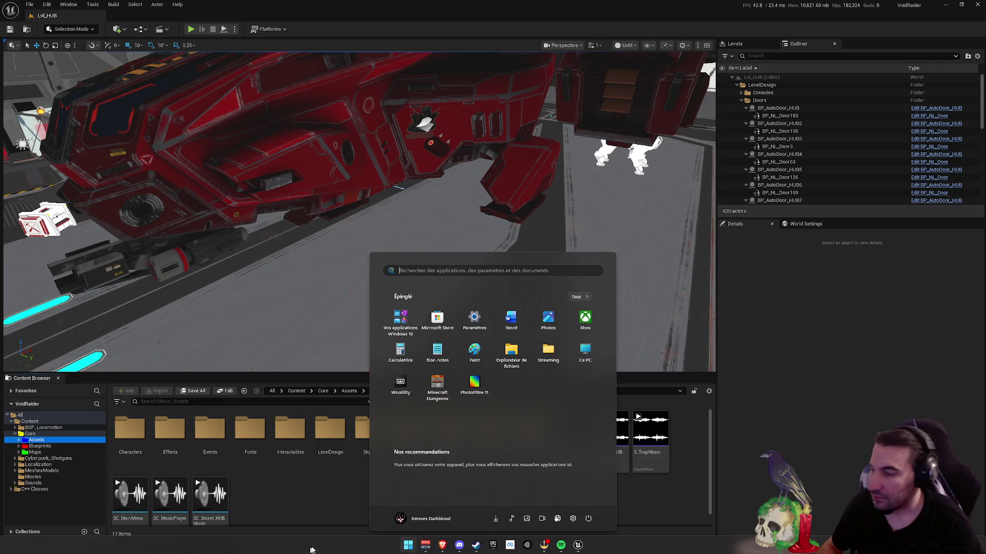
{"action": "key", "text": "super"}
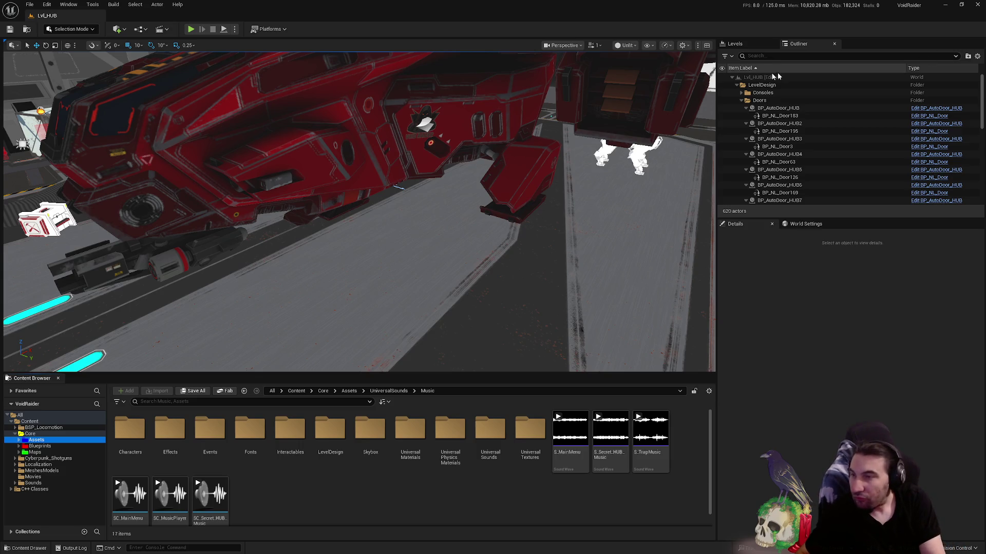
Fly the viewport camera past the red ship to face the VOID RAIDER door head-on
{"action": "left_click_drag", "start_coordinate": [400, 139], "coordinate": [339, 154]}
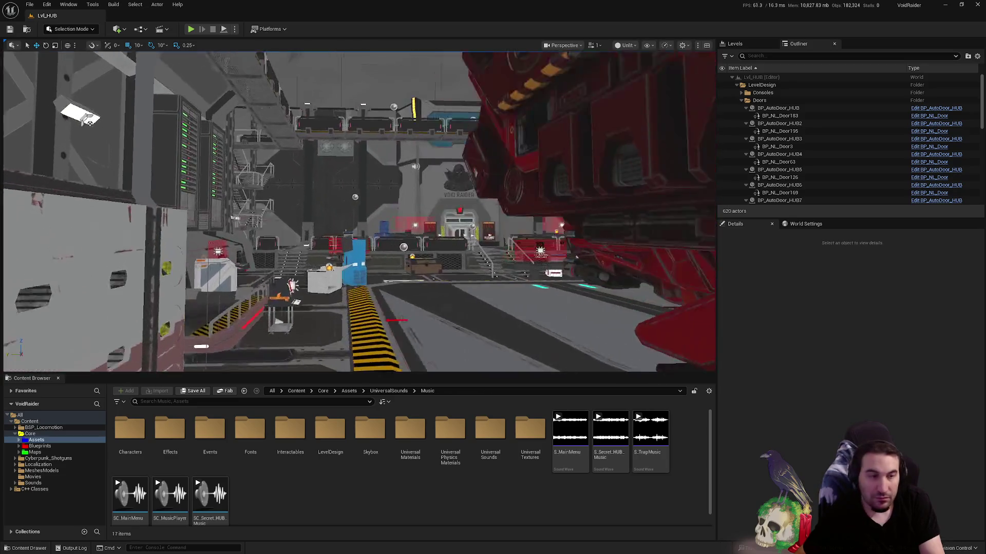
{"action": "left_click_drag", "start_coordinate": [422, 179], "coordinate": [421, 179]}
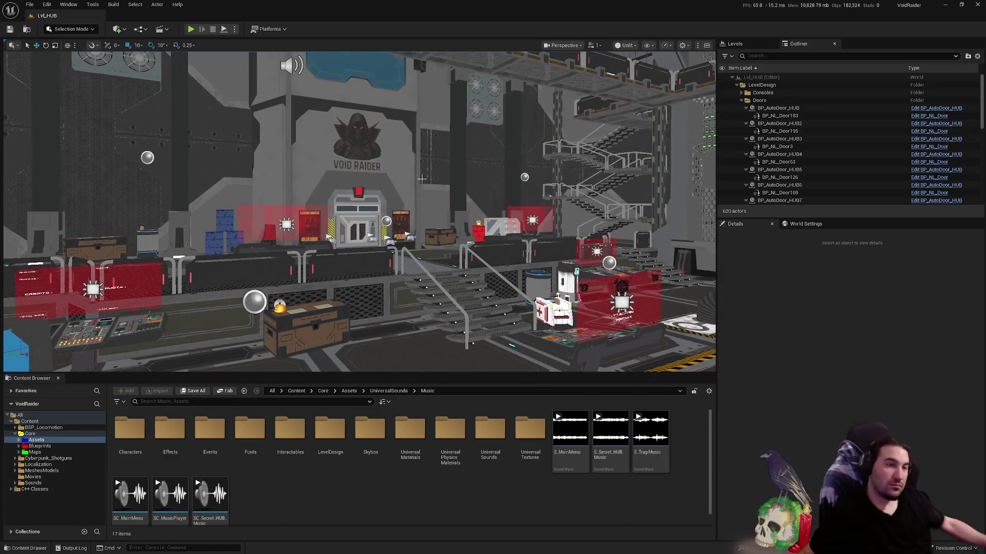
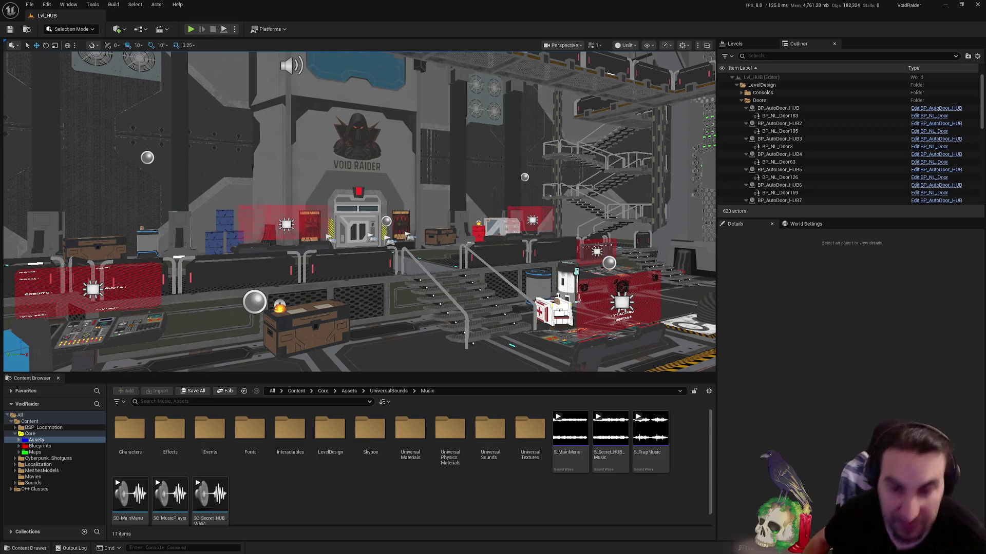
Fly the view toward the red machine and bring up the Fab marketplace
{"action": "left_click_drag", "start_coordinate": [184, 162], "coordinate": [252, 154]}
{"action": "left_click", "coordinate": [226, 389]}
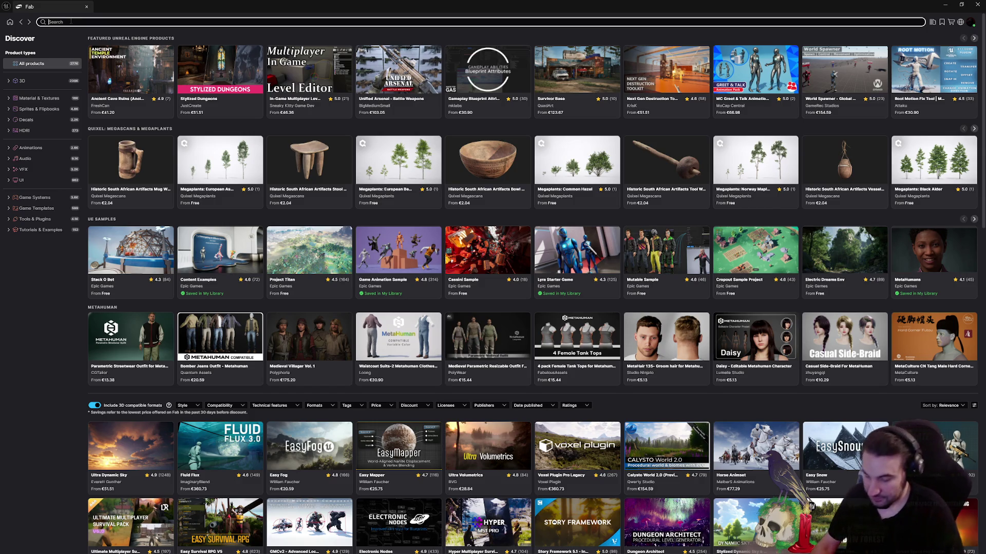
In the Fab wishlist, delete the Alien 3 and Cyberpunk Shotguns entries
{"action": "left_click", "coordinate": [941, 23]}
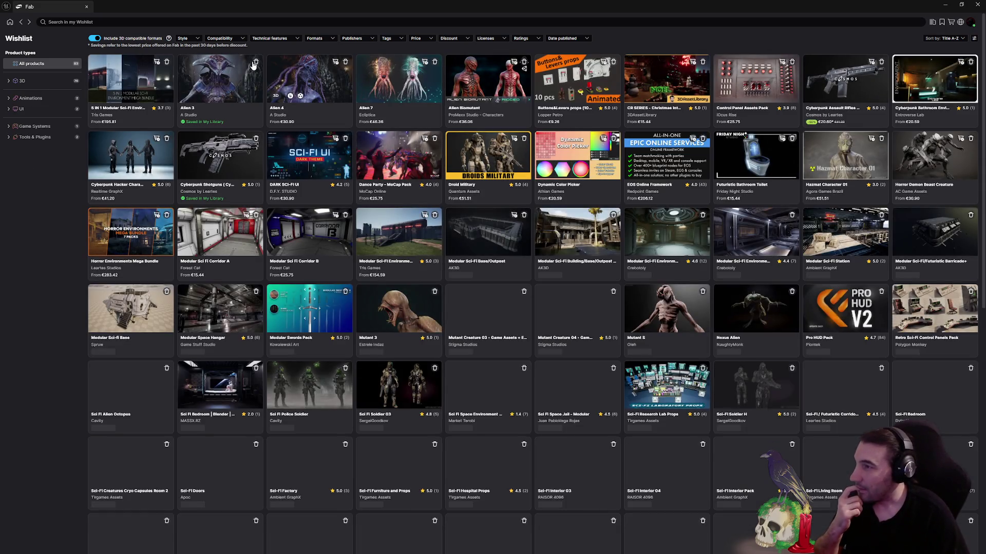
{"action": "left_click", "coordinate": [255, 62]}
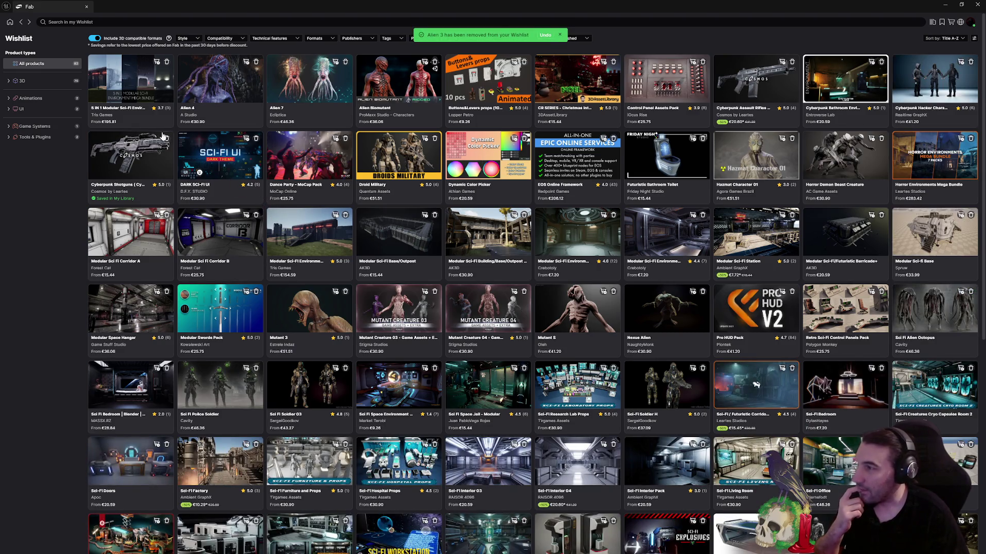
{"action": "left_click", "coordinate": [166, 138]}
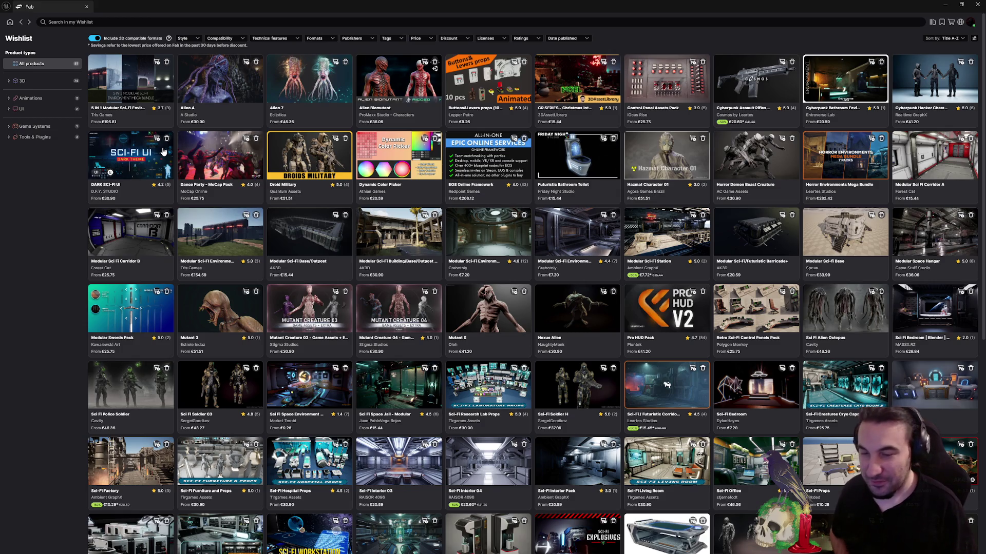
{"action": "scroll", "coordinate": [163, 151], "scroll_direction": "down", "scroll_amount": 3}
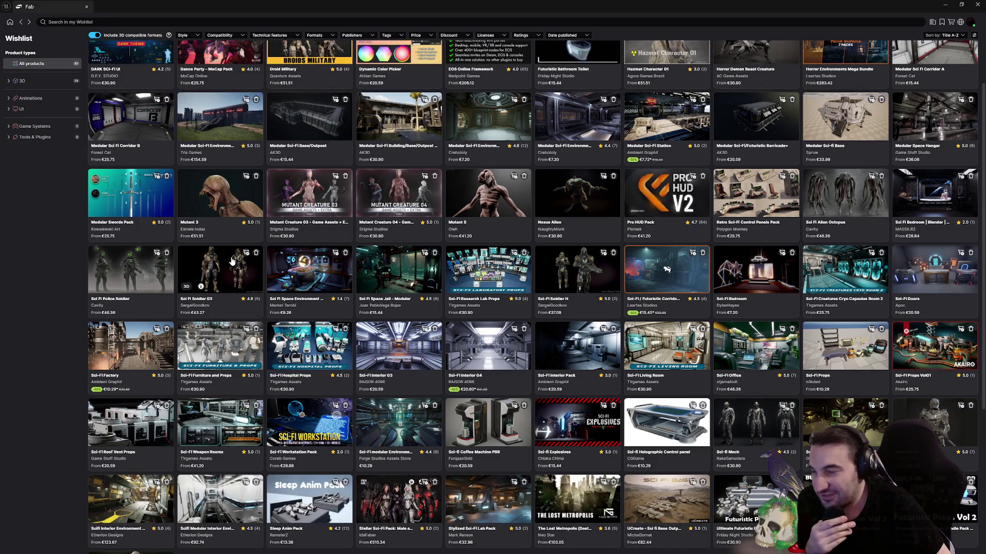
{"action": "left_click", "coordinate": [503, 430]}
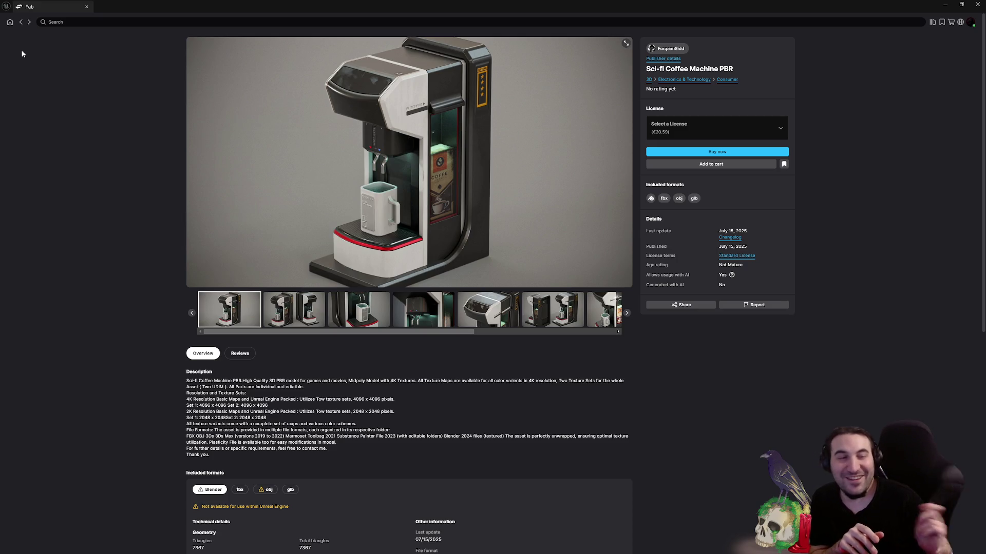
{"action": "left_click", "coordinate": [21, 23]}
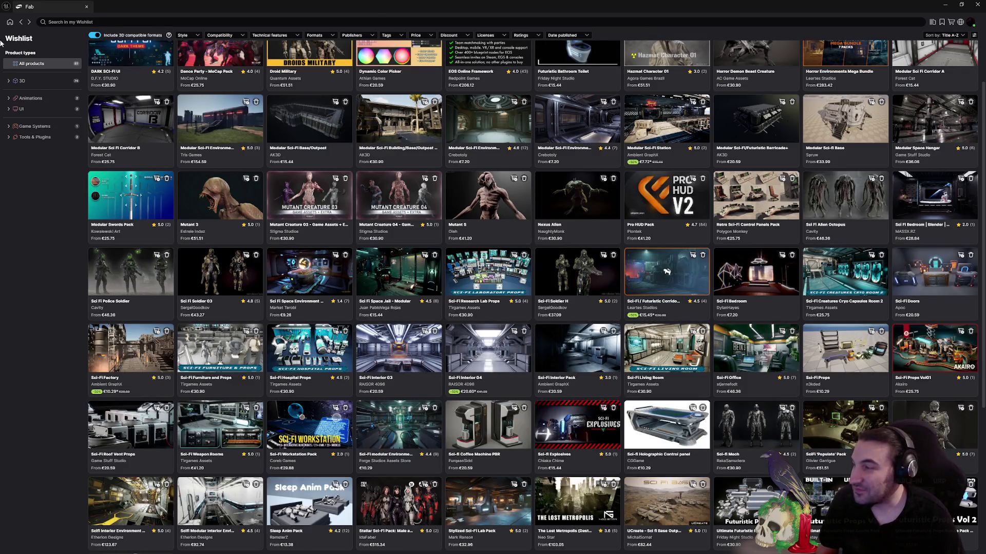
{"action": "scroll", "coordinate": [1, 71], "scroll_direction": "down", "scroll_amount": 3}
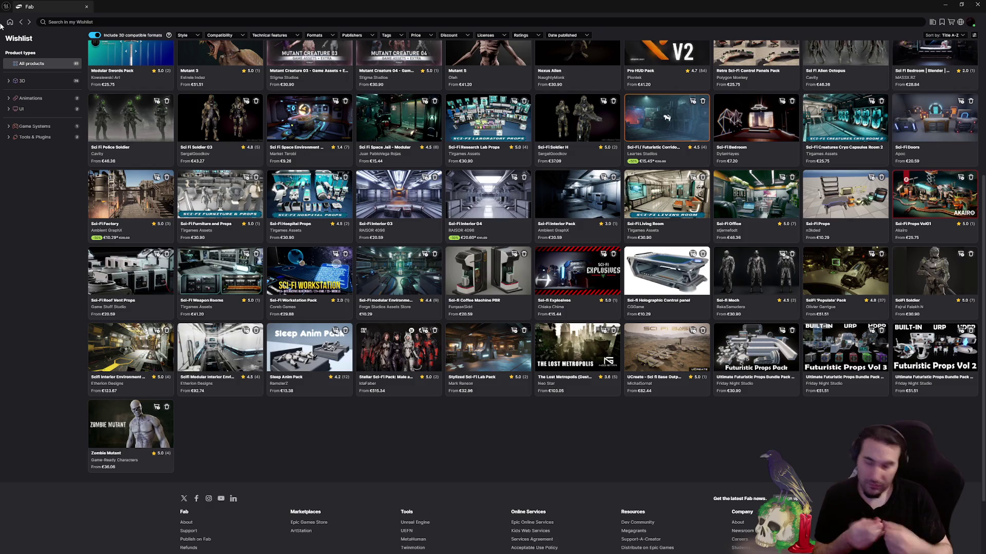
Open the Sleep Anim Pack page, scroll its details, and list its license options
{"action": "left_click", "coordinate": [318, 357]}
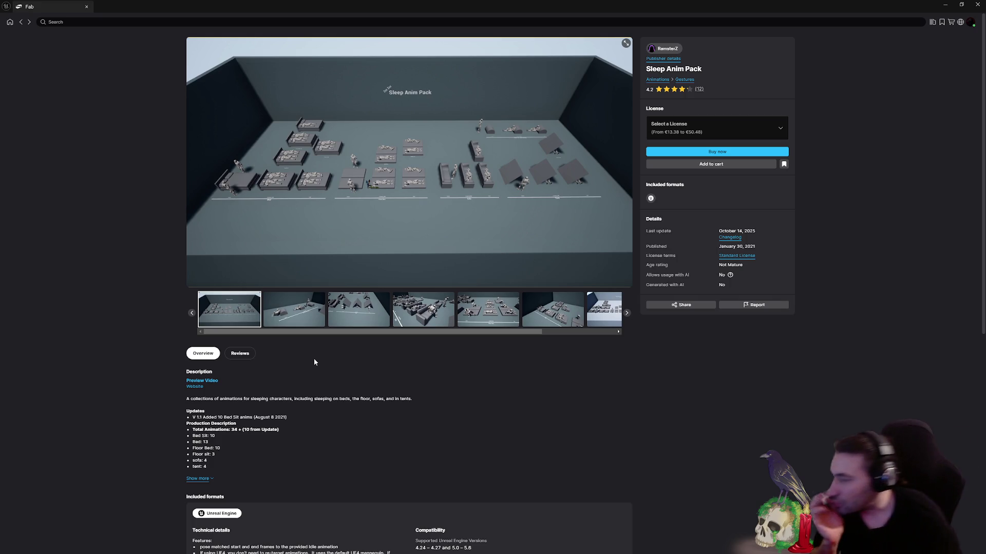
{"action": "scroll", "coordinate": [275, 345], "scroll_direction": "down", "scroll_amount": 2}
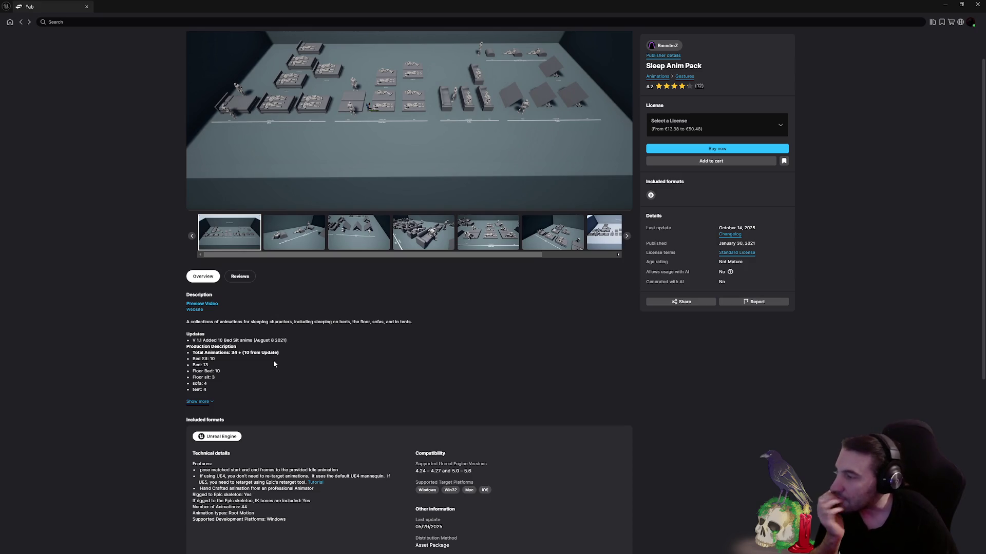
{"action": "scroll", "coordinate": [439, 387], "scroll_direction": "up", "scroll_amount": 2}
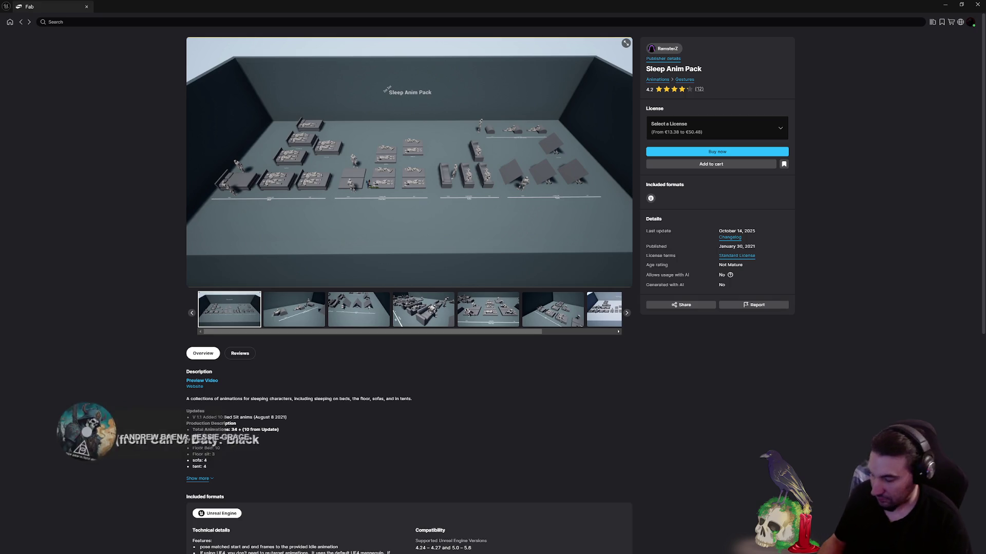
{"action": "left_click", "coordinate": [408, 545]}
{"action": "left_click", "coordinate": [463, 529]}
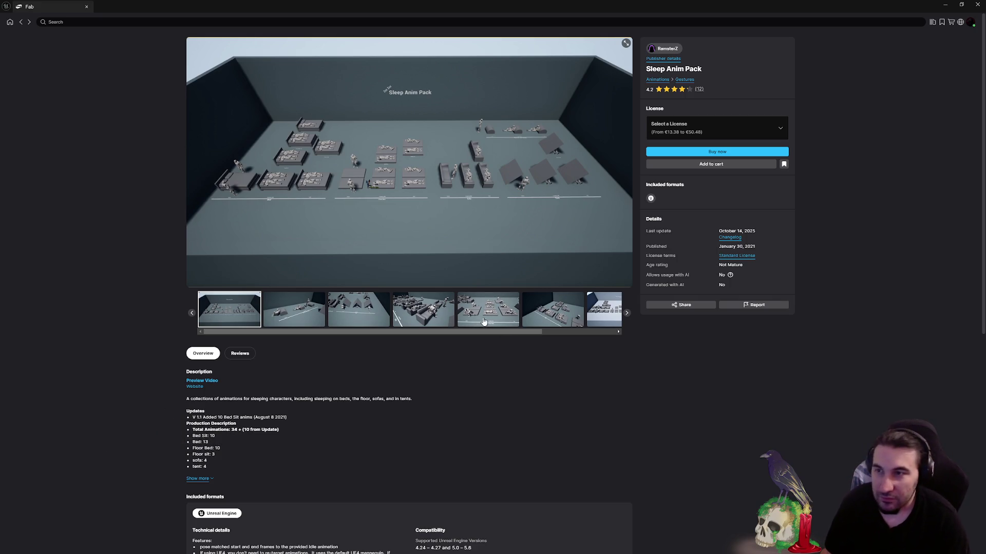
{"action": "left_click", "coordinate": [698, 133]}
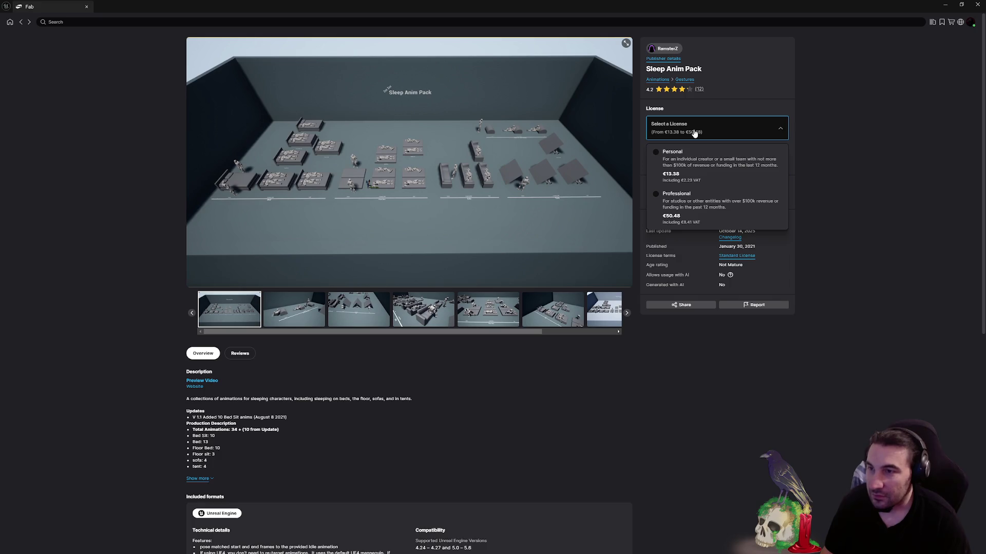
Pick the Personal license for the Sleep Anim Pack
{"action": "left_click", "coordinate": [691, 156]}
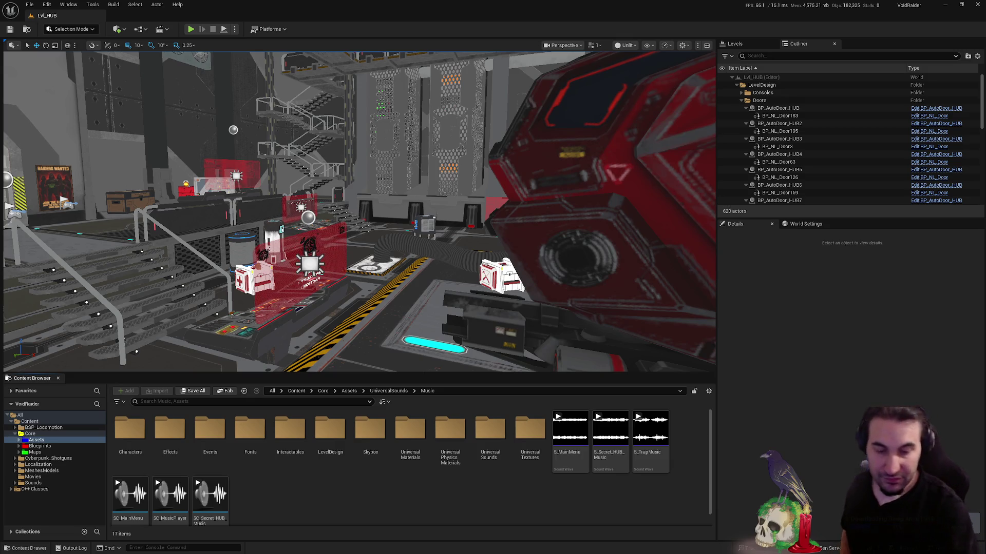
Browse the SleepAnimPack Demo subfolders, then load the SleepAnimPack demo level
{"action": "left_click", "coordinate": [42, 483]}
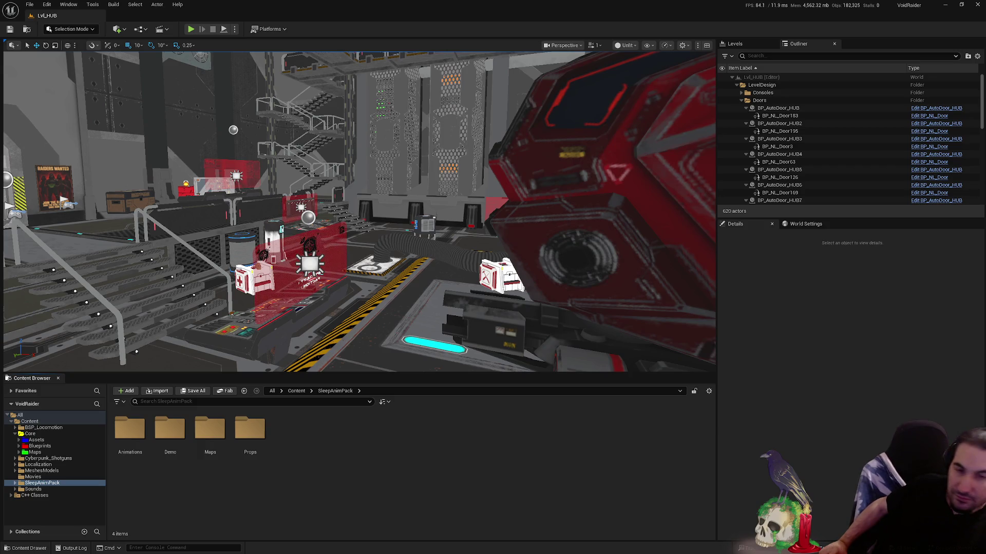
{"action": "key", "text": "super"}
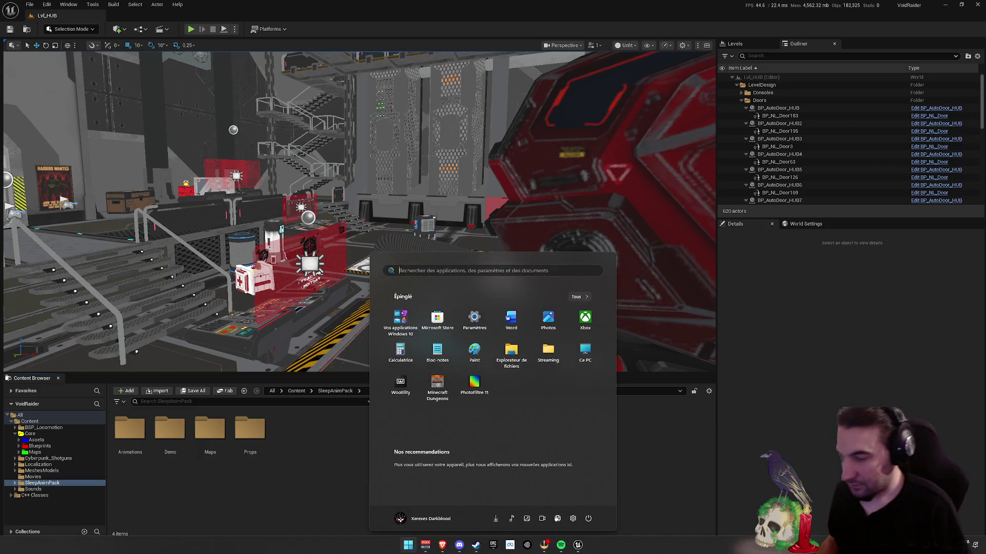
{"action": "left_click", "coordinate": [254, 507]}
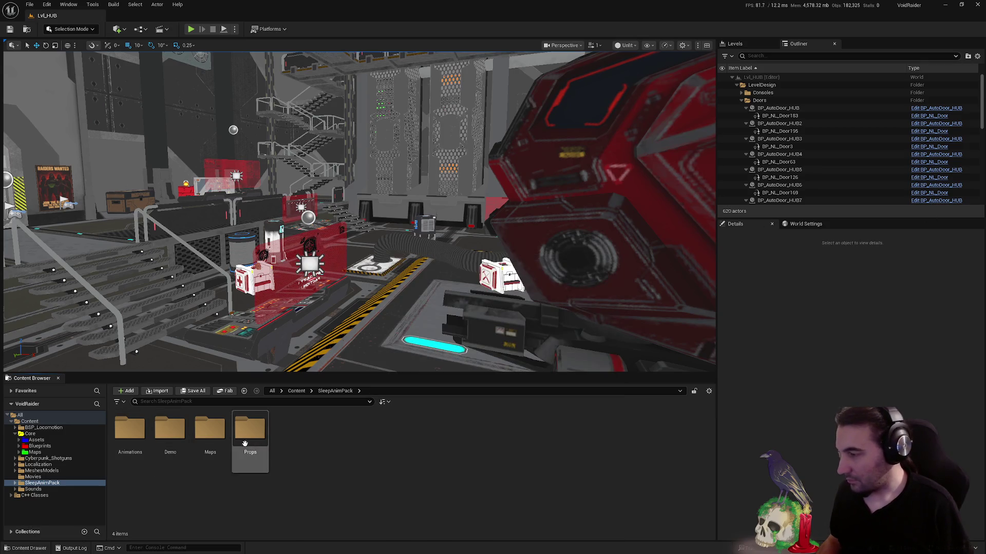
{"action": "double_click", "coordinate": [170, 431]}
{"action": "double_click", "coordinate": [170, 431]}
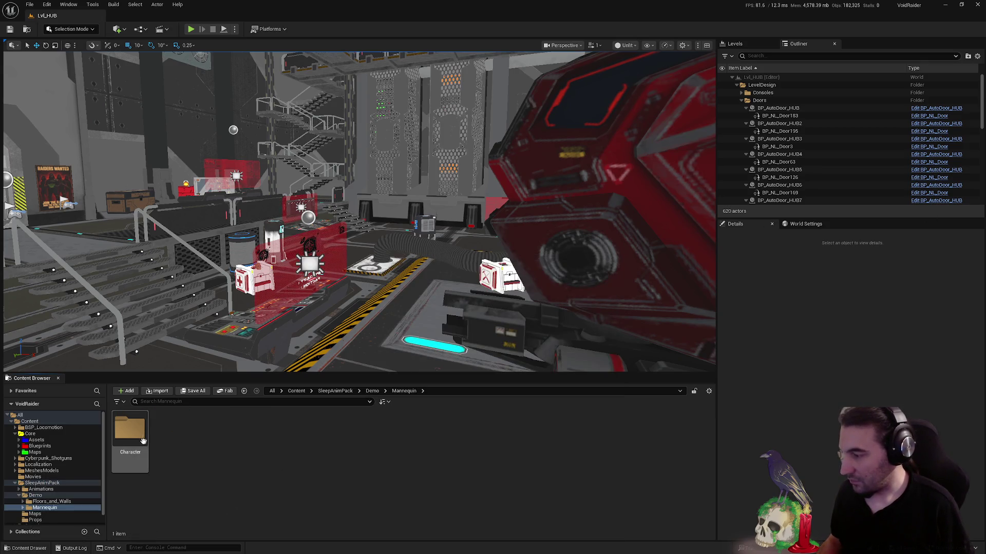
{"action": "double_click", "coordinate": [129, 430]}
{"action": "key", "text": "alt+Left"}
{"action": "key", "text": "alt+Left"}
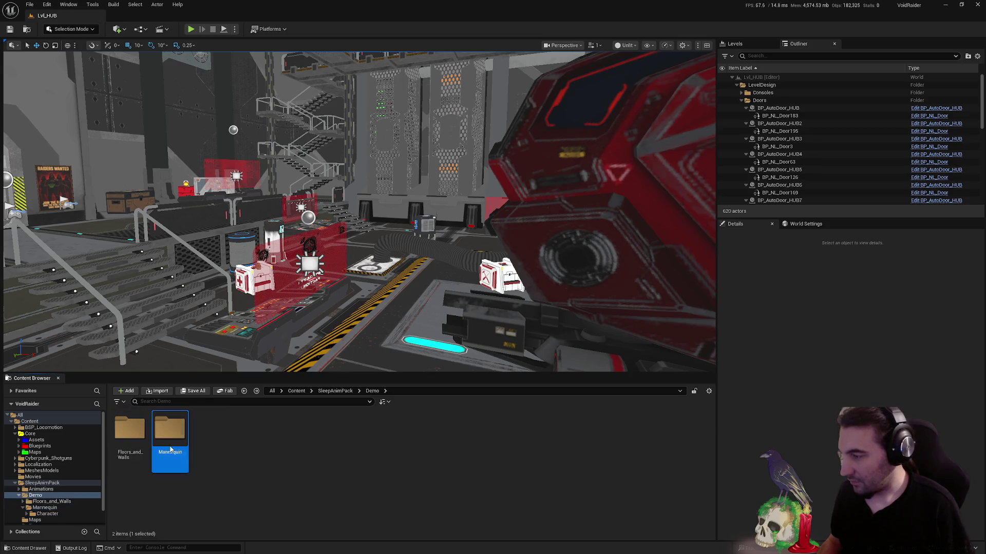
{"action": "double_click", "coordinate": [129, 431]}
{"action": "key", "text": "alt+Left"}
{"action": "key", "text": "alt+Left"}
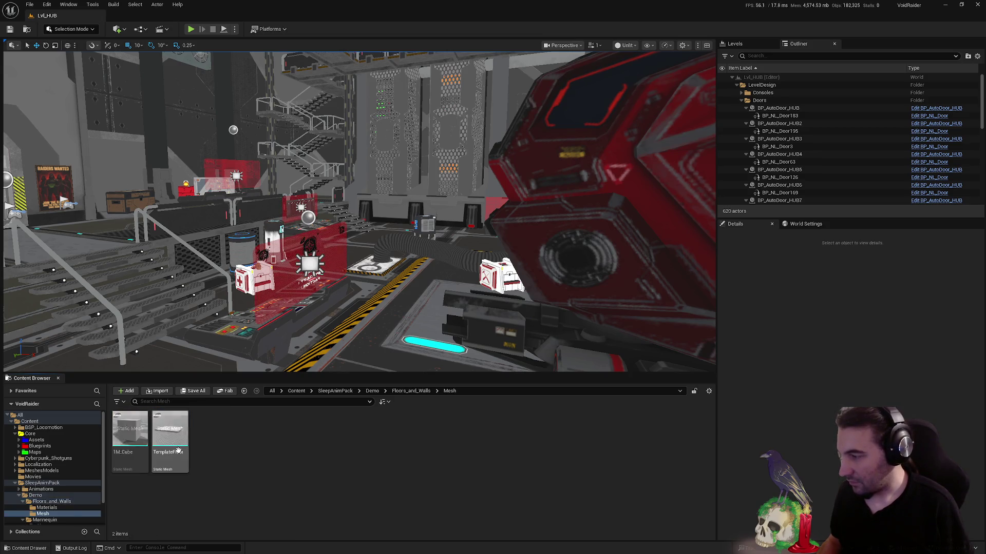
{"action": "double_click", "coordinate": [210, 434]}
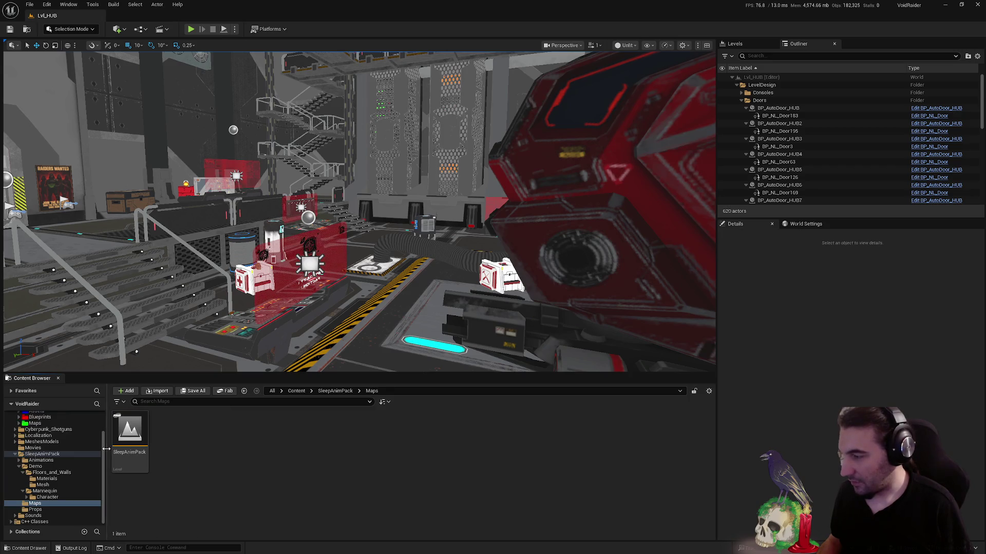
{"action": "double_click", "coordinate": [123, 443]}
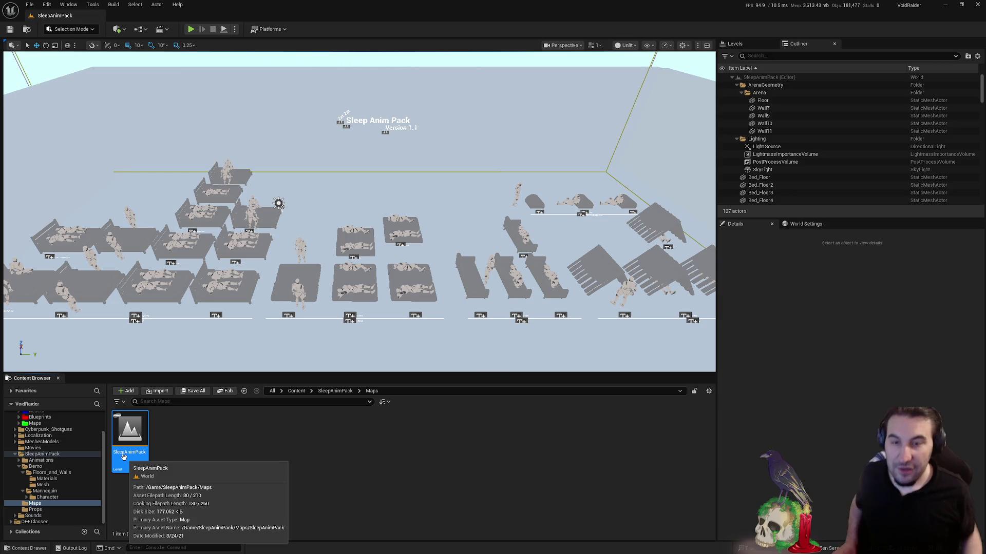
{"action": "left_click", "coordinate": [409, 546]}
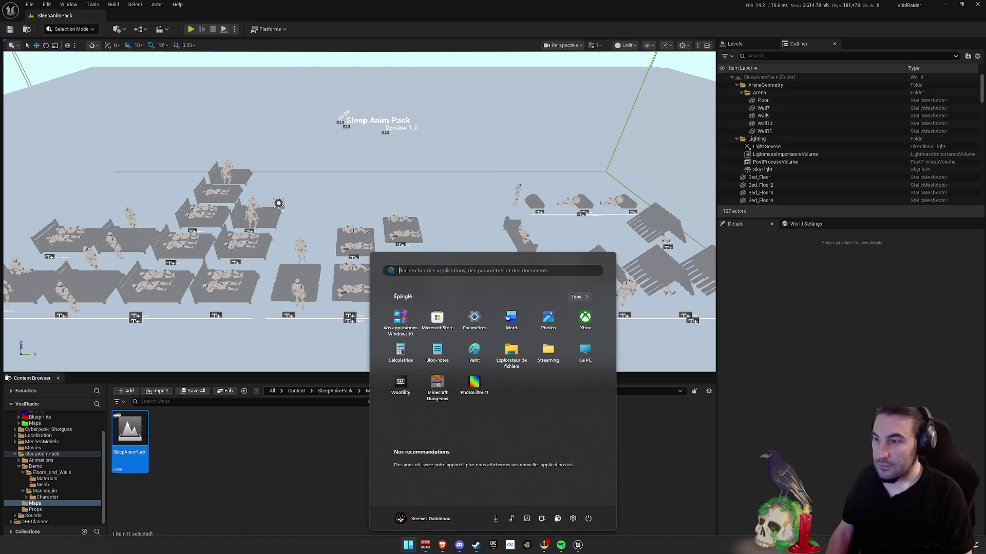
{"action": "left_click_drag", "start_coordinate": [597, 212], "coordinate": [565, 226]}
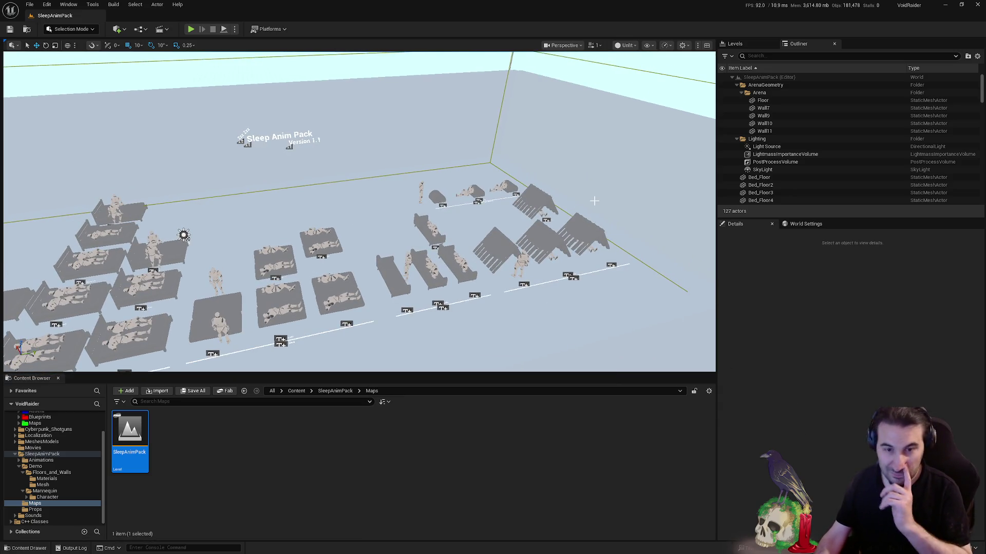
{"action": "key", "text": "alt+p"}
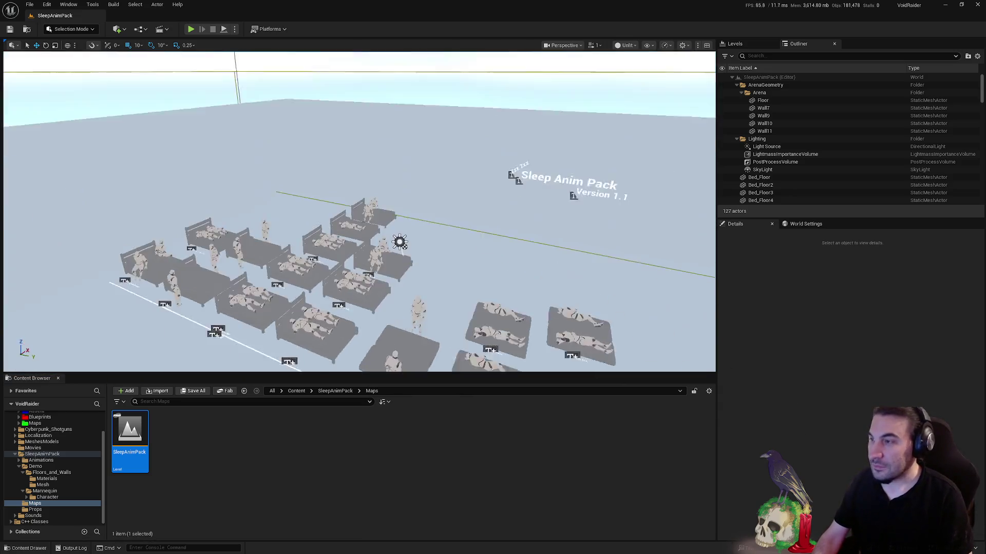
Fly the play camera toward the Looping Idle and Restless beds, then back off
{"action": "key", "text": "w"}
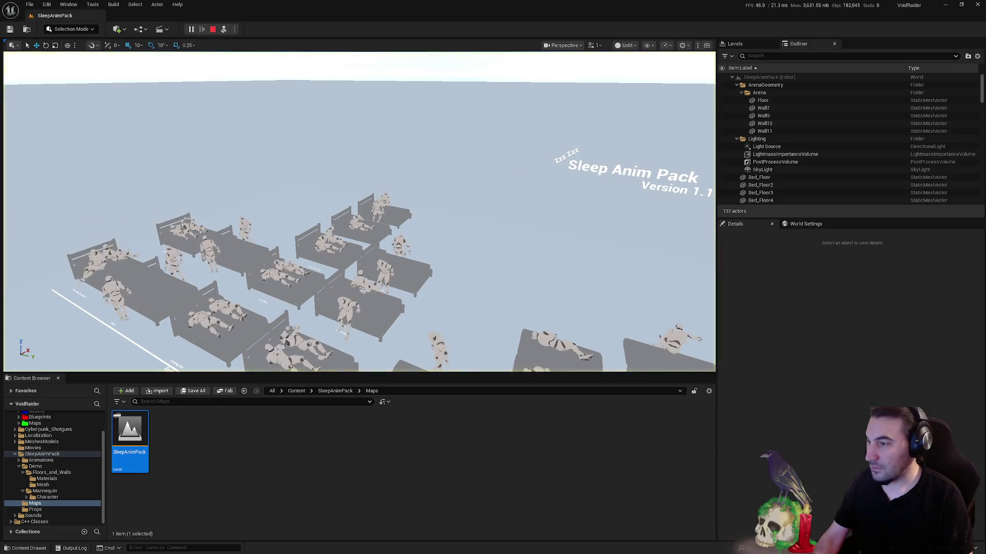
{"action": "key", "text": "s"}
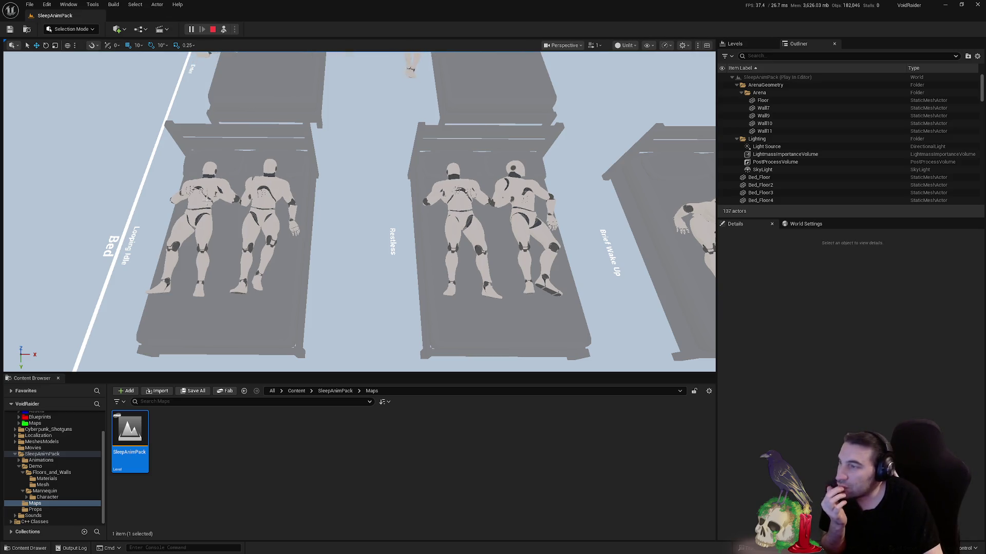
Select and focus the left sleeper on the Looping Idle bed, then stop playing
{"action": "left_click", "coordinate": [215, 215]}
{"action": "key", "text": "f"}
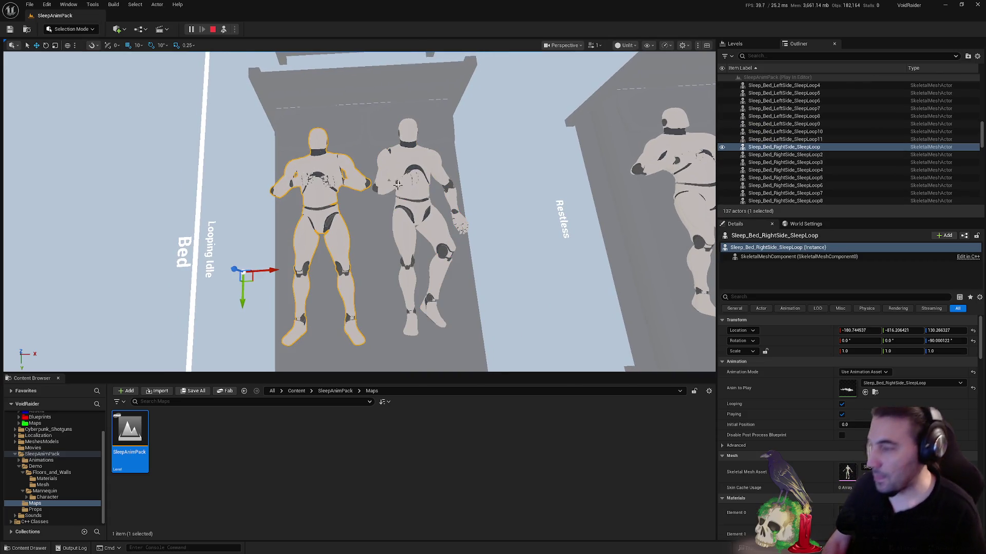
{"action": "left_click", "coordinate": [212, 29]}
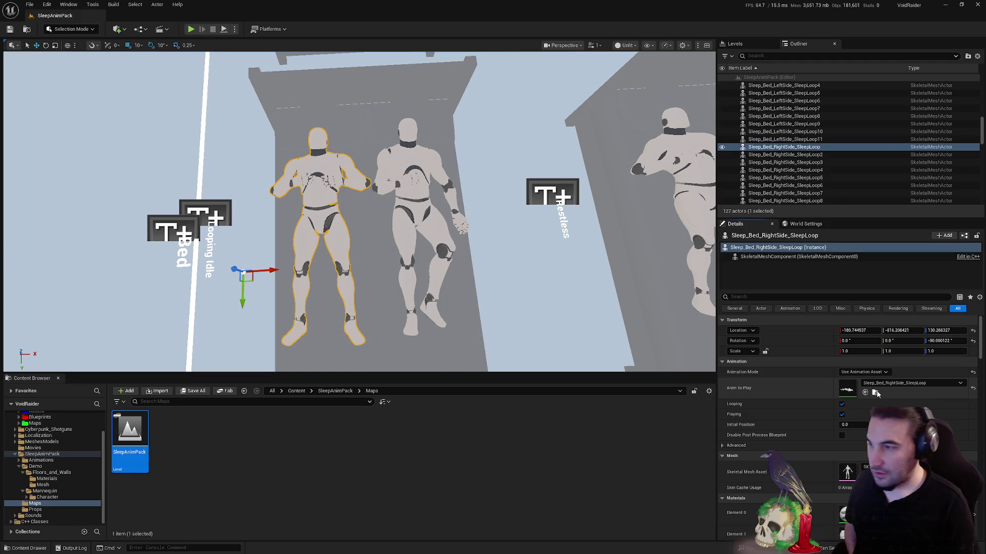
Move the left and right side SleepLoop animations into the Animations folder
{"action": "left_click", "coordinate": [876, 393]}
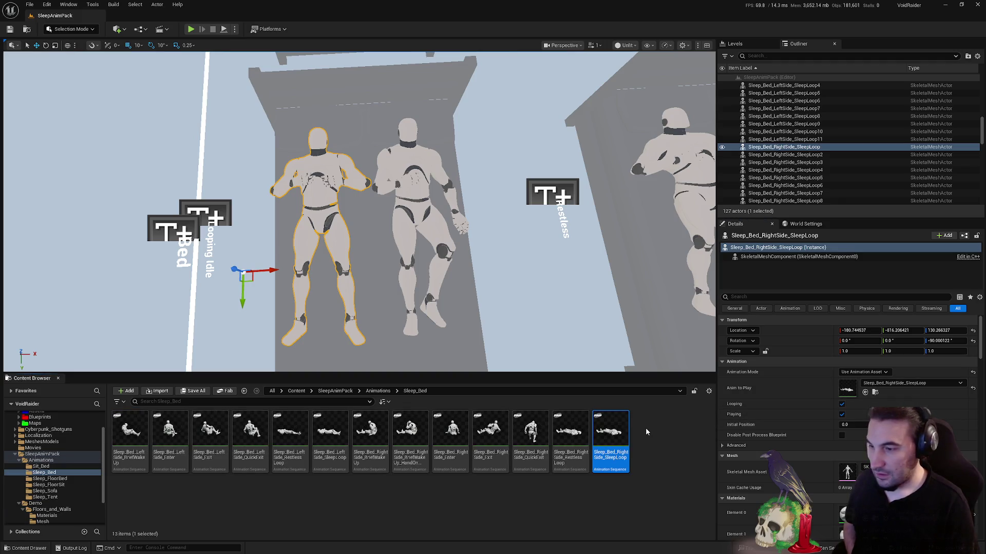
{"action": "left_click", "coordinate": [403, 203]}
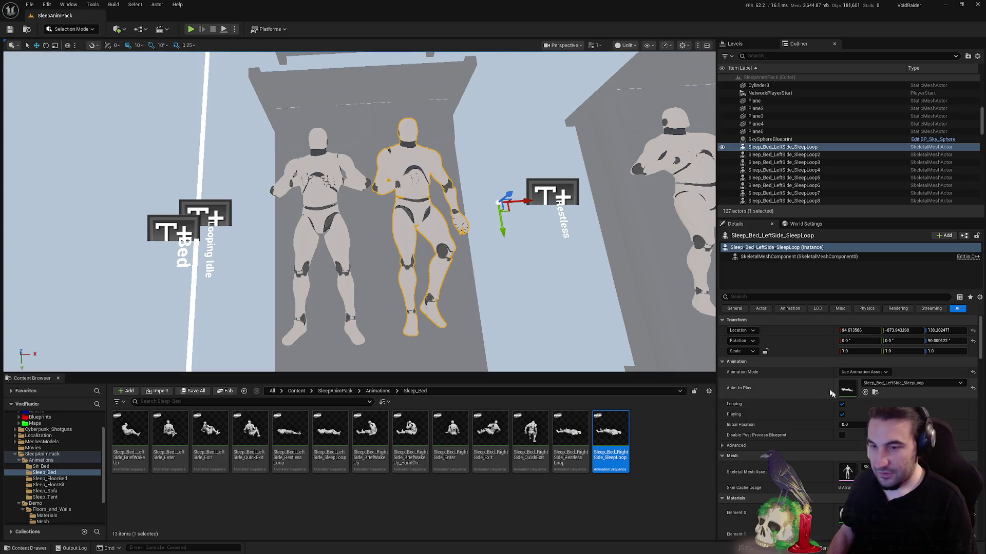
{"action": "left_click", "coordinate": [876, 393]}
{"action": "left_click", "coordinate": [611, 433], "text": "ctrl"}
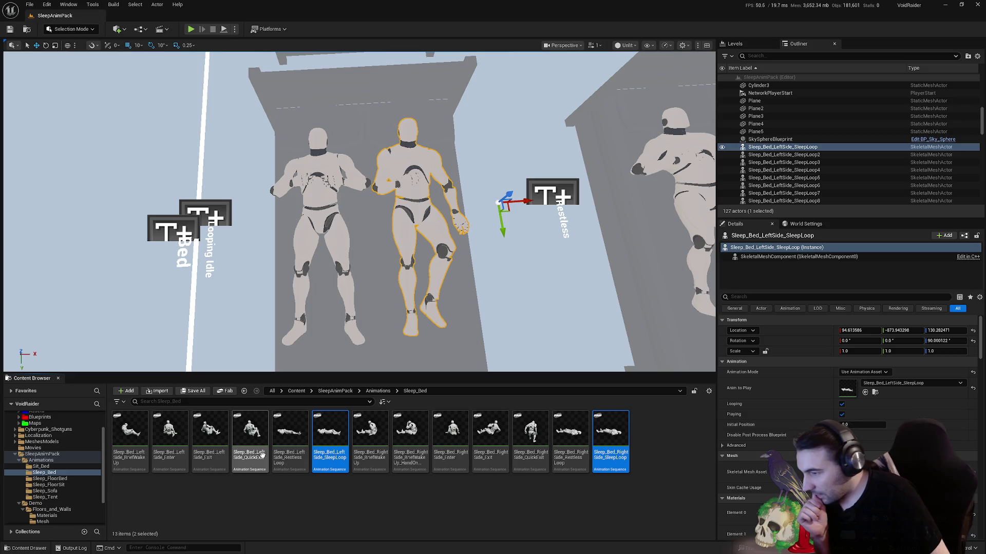
{"action": "left_click_drag", "start_coordinate": [330, 432], "coordinate": [39, 460]}
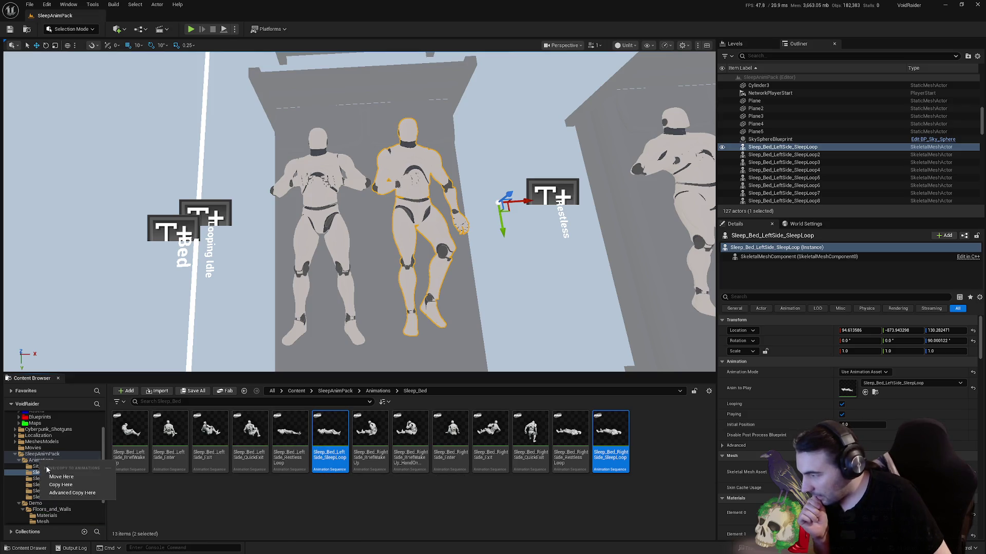
{"action": "left_click", "coordinate": [61, 479]}
Pull the view back over several beds and run, then stop, a play preview
{"action": "left_click_drag", "start_coordinate": [302, 277], "coordinate": [328, 293]}
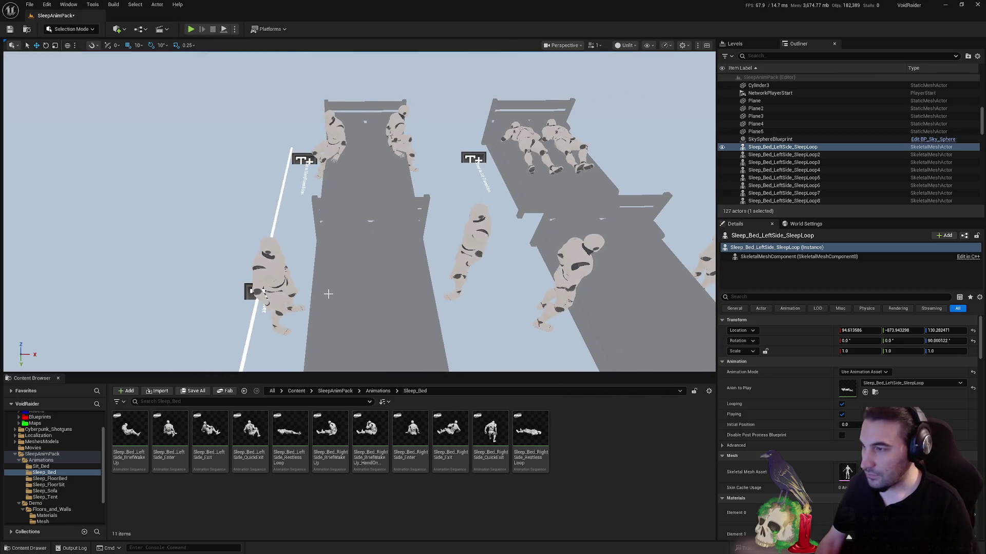
{"action": "left_click", "coordinate": [225, 31]}
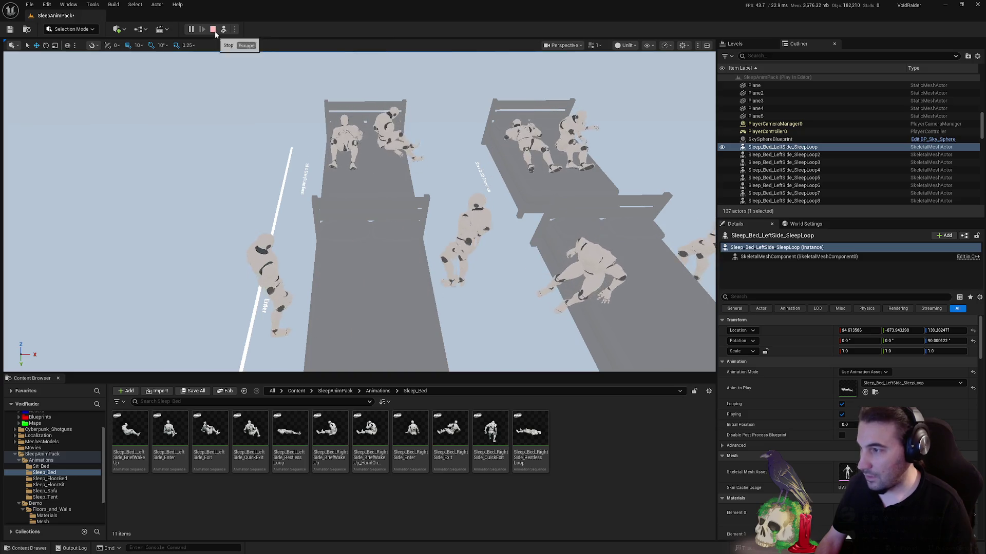
{"action": "left_click", "coordinate": [213, 29]}
Move the left and right side Enter animations into the SleepAnimPack folder
{"action": "left_click", "coordinate": [265, 290]}
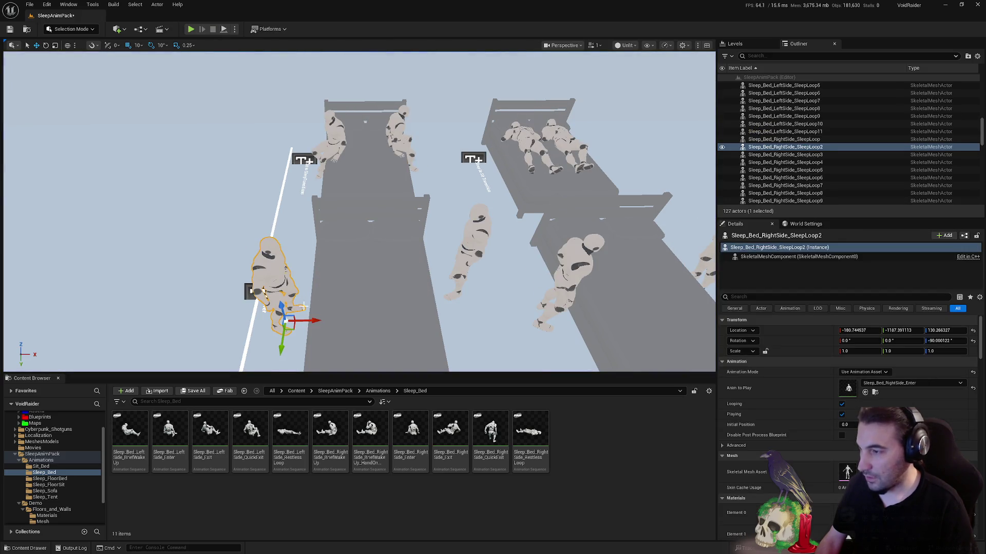
{"action": "left_click", "coordinate": [875, 392]}
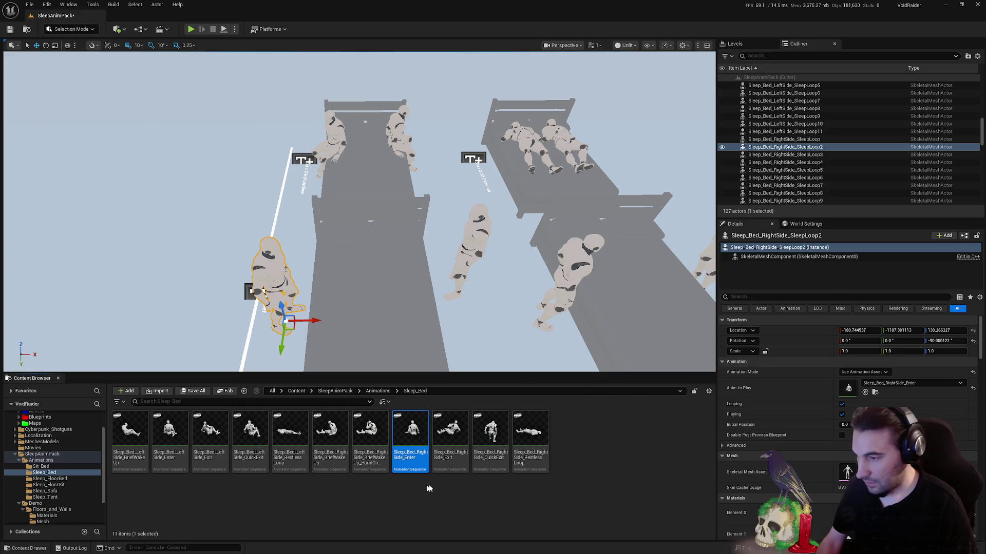
{"action": "left_click", "coordinate": [465, 273]}
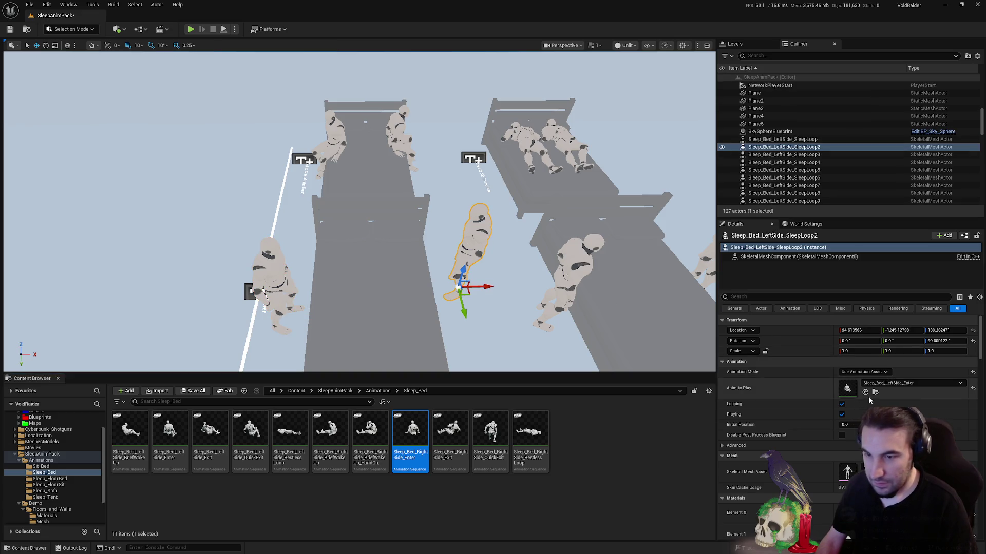
{"action": "left_click", "coordinate": [170, 434], "text": "ctrl"}
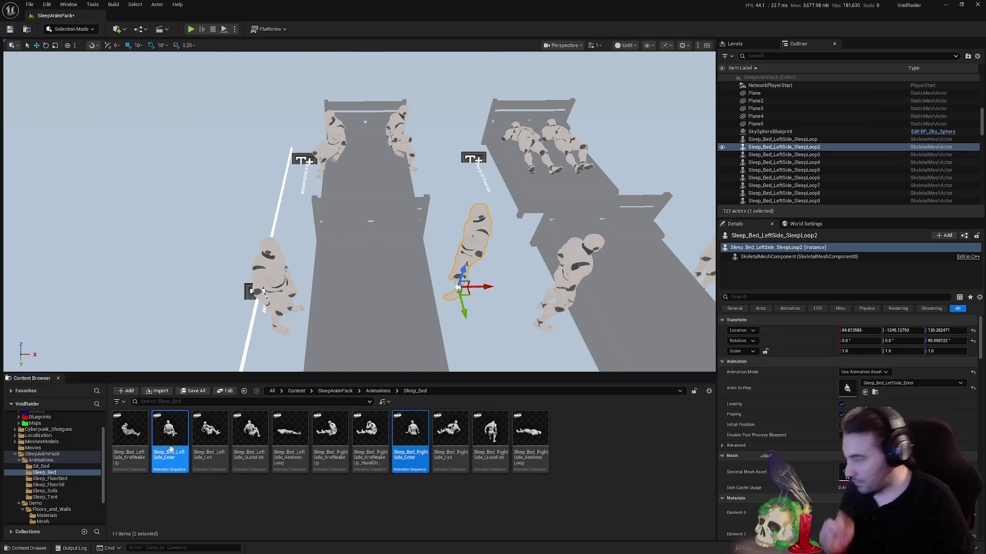
{"action": "mouse_move", "coordinate": [169, 436]}
{"action": "left_mouse_down"}
{"action": "mouse_move", "coordinate": [64, 500]}
{"action": "mouse_move", "coordinate": [46, 456]}
{"action": "left_mouse_up"}
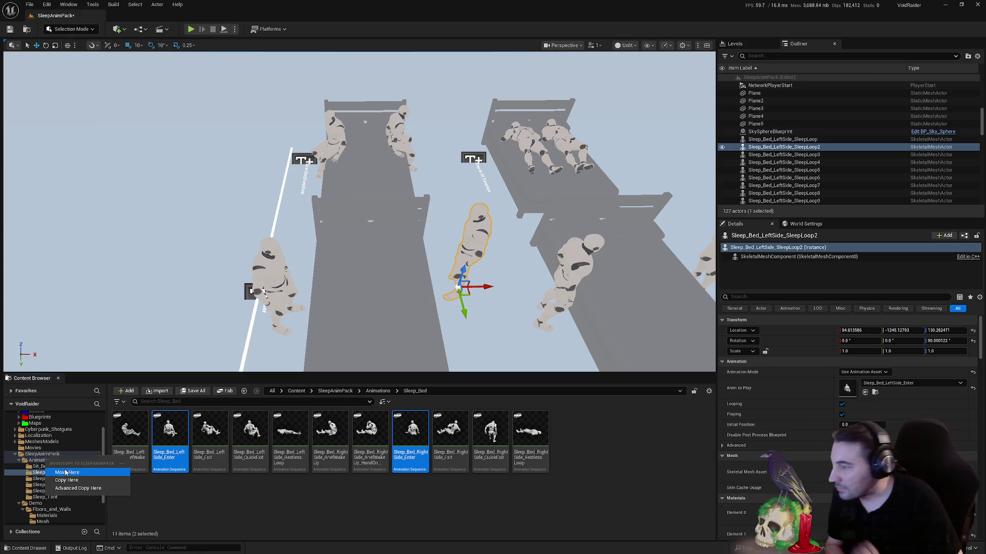
{"action": "left_click", "coordinate": [66, 472]}
Play the level, swing the view closer over the beds, and end the preview
{"action": "left_click", "coordinate": [224, 29]}
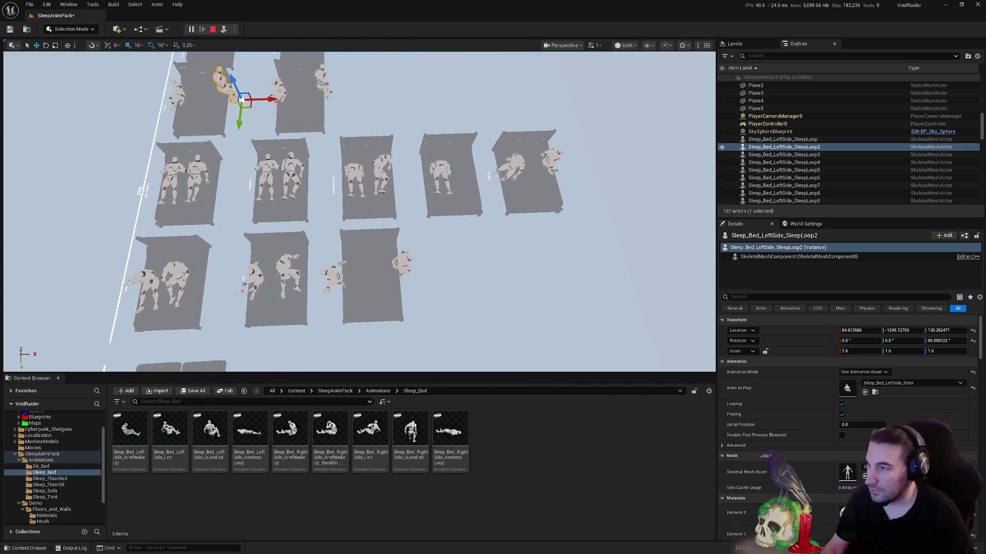
{"action": "mouse_move", "coordinate": [360, 210]}
{"action": "left_mouse_down"}
{"action": "mouse_move", "coordinate": [380, 200]}
{"action": "mouse_move", "coordinate": [383, 210]}
{"action": "left_mouse_up"}
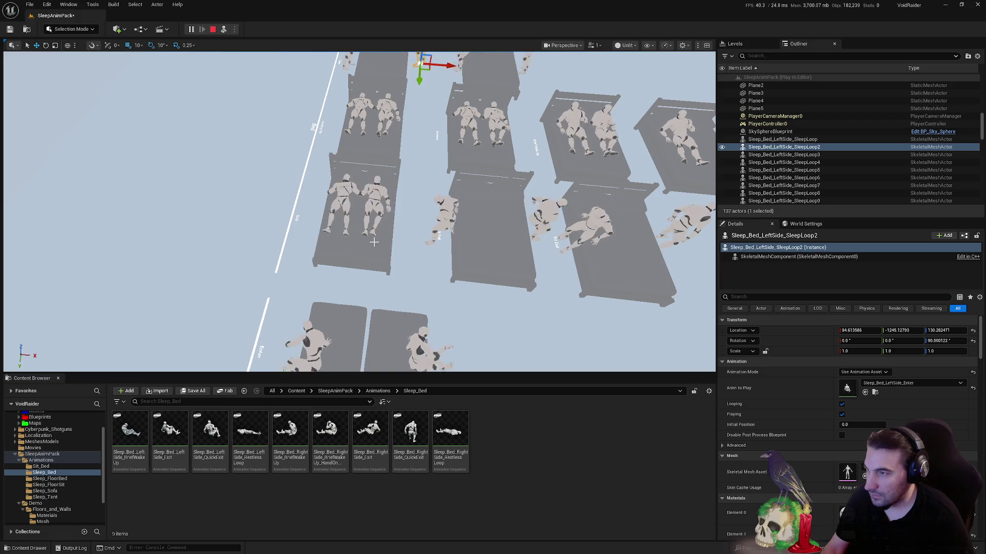
{"action": "left_click_drag", "start_coordinate": [383, 211], "coordinate": [256, 75]}
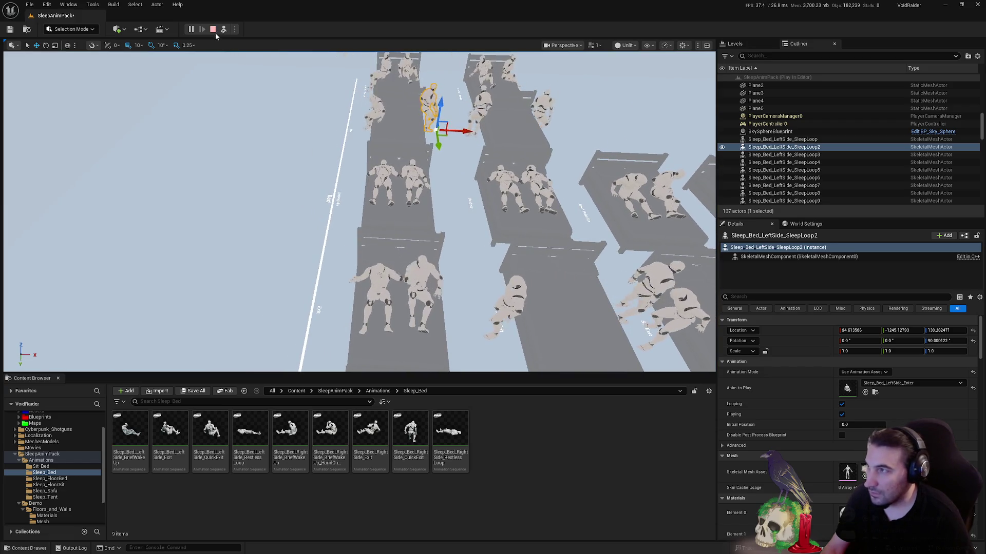
{"action": "key", "text": "Escape"}
Locate Sleep_Bed_RightSide_Exit and Sleep_Bed_LeftSide_Exit from their sleepers and move both into SleepAnimPack
{"action": "left_click_drag", "start_coordinate": [382, 205], "coordinate": [383, 228]}
{"action": "left_click", "coordinate": [370, 277]}
{"action": "left_click", "coordinate": [876, 393]}
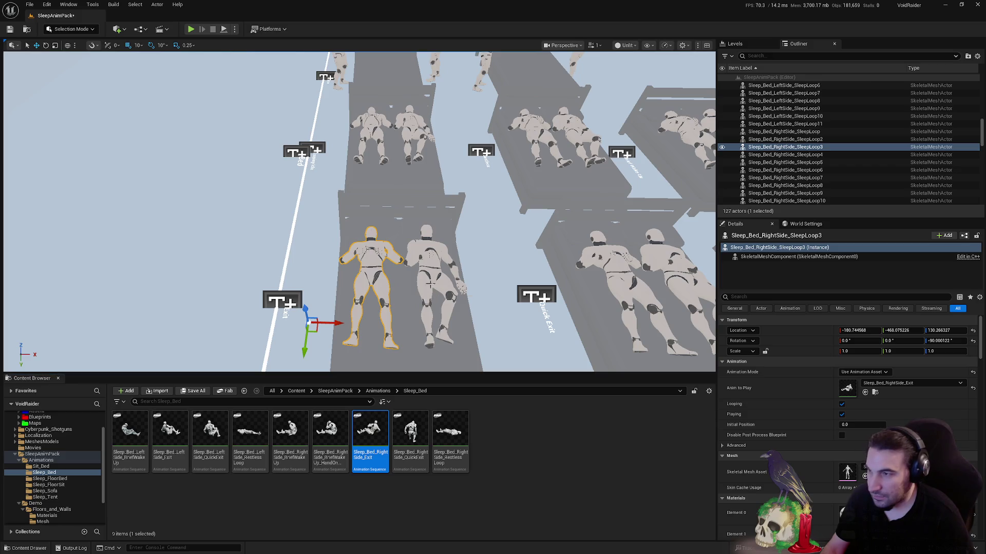
{"action": "left_click", "coordinate": [434, 322]}
{"action": "left_click", "coordinate": [865, 393]}
{"action": "left_click", "coordinate": [370, 430], "text": "ctrl"}
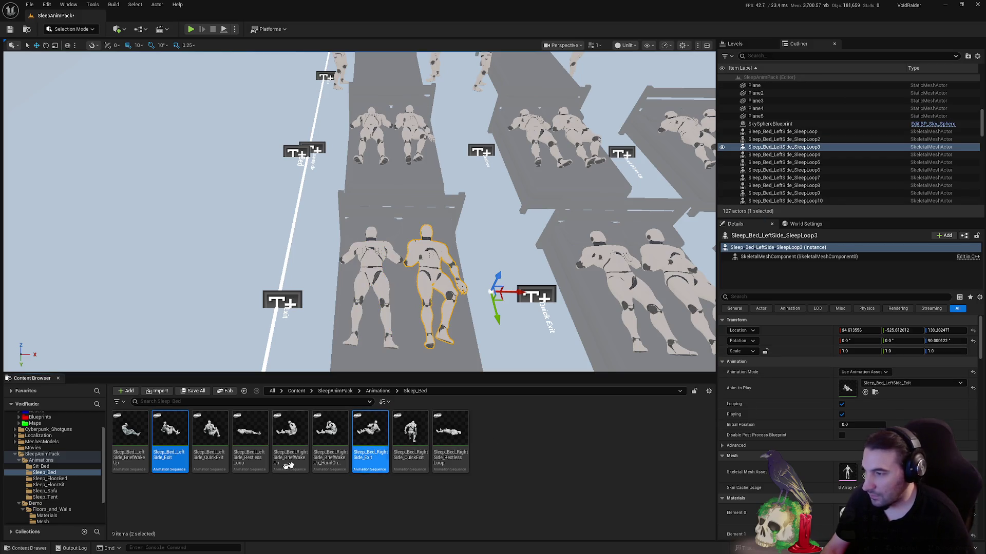
{"action": "left_click_drag", "start_coordinate": [57, 464], "coordinate": [46, 455]}
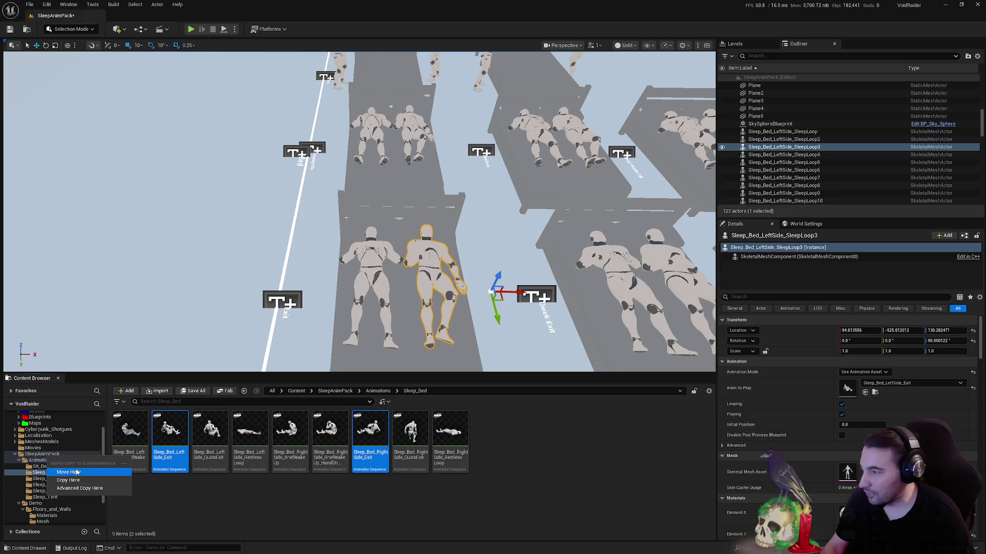
{"action": "left_click", "coordinate": [77, 471]}
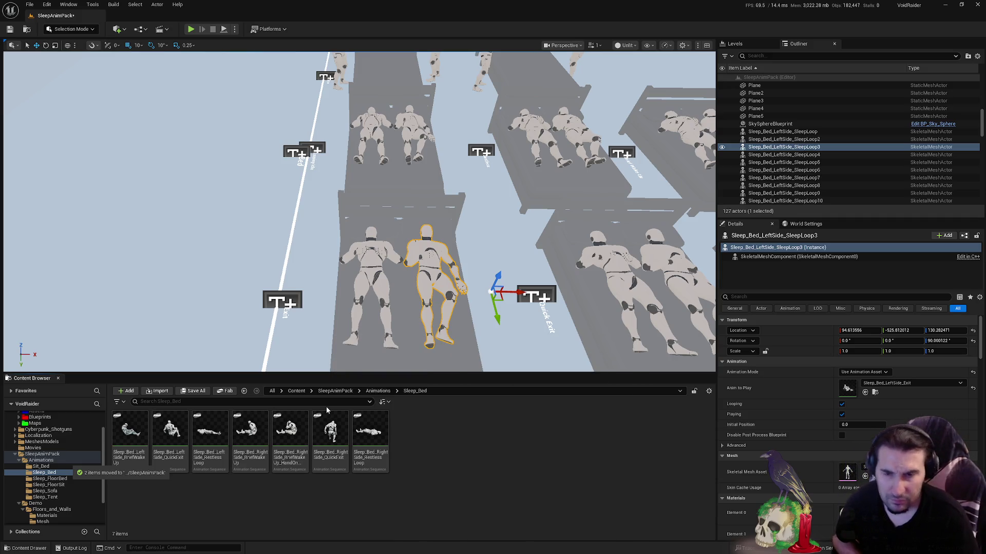
Focus the viewport on the selected sleeping mannequin with F
{"action": "key", "text": "super"}
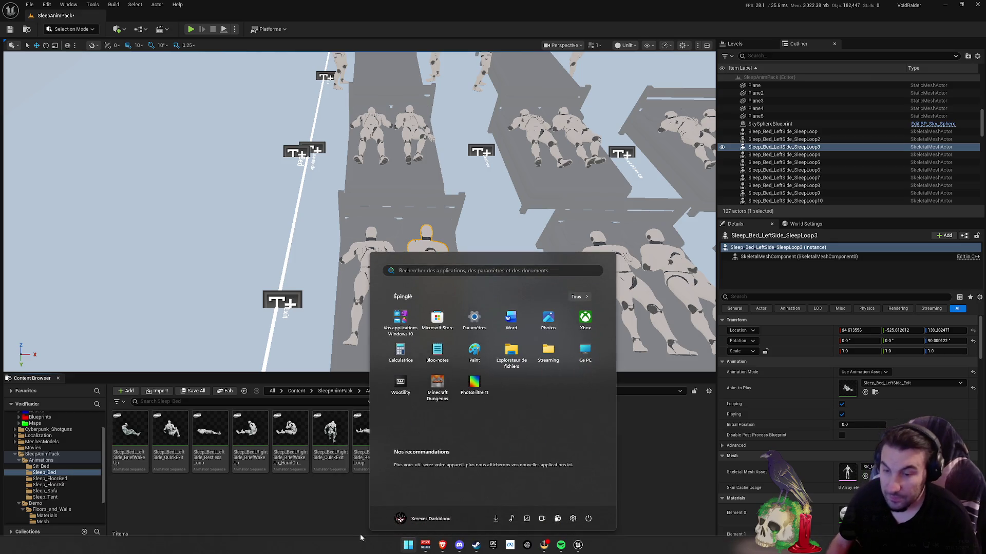
{"action": "key", "text": "Escape"}
{"action": "key", "text": "f"}
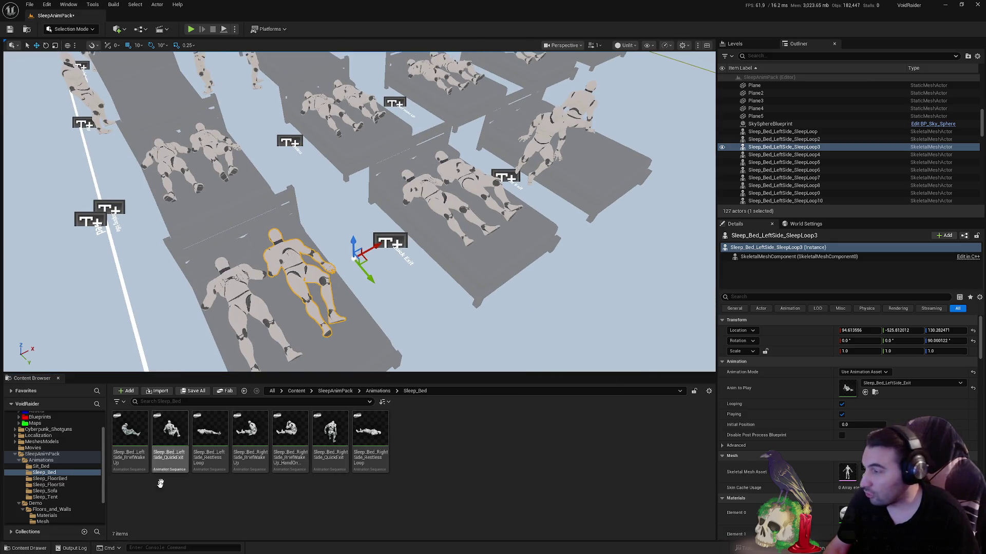
Browse the sleep pack folders and return to its Animations folder, orbiting out to see the beds
{"action": "left_click", "coordinate": [22, 461]}
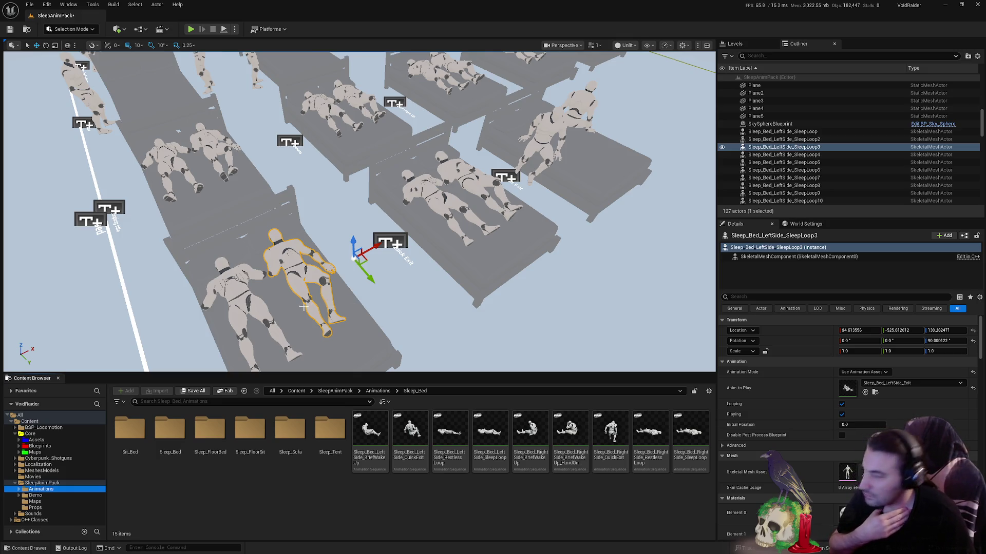
{"action": "mouse_move", "coordinate": [359, 205]}
{"action": "left_mouse_down"}
{"action": "mouse_move", "coordinate": [328, 226]}
{"action": "mouse_move", "coordinate": [328, 267]}
{"action": "left_mouse_up"}
{"action": "left_click", "coordinate": [54, 484]}
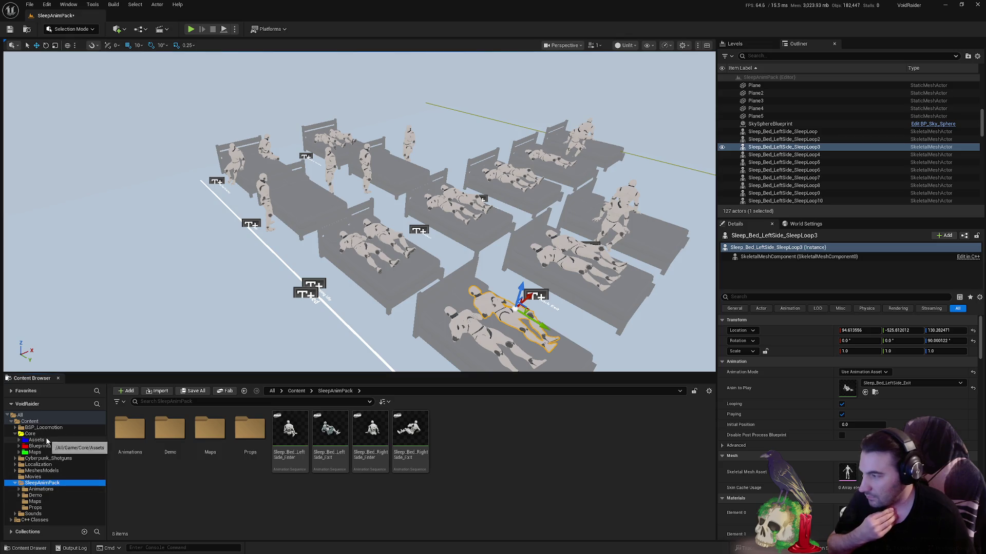
{"action": "left_click", "coordinate": [36, 440]}
{"action": "left_click", "coordinate": [53, 490]}
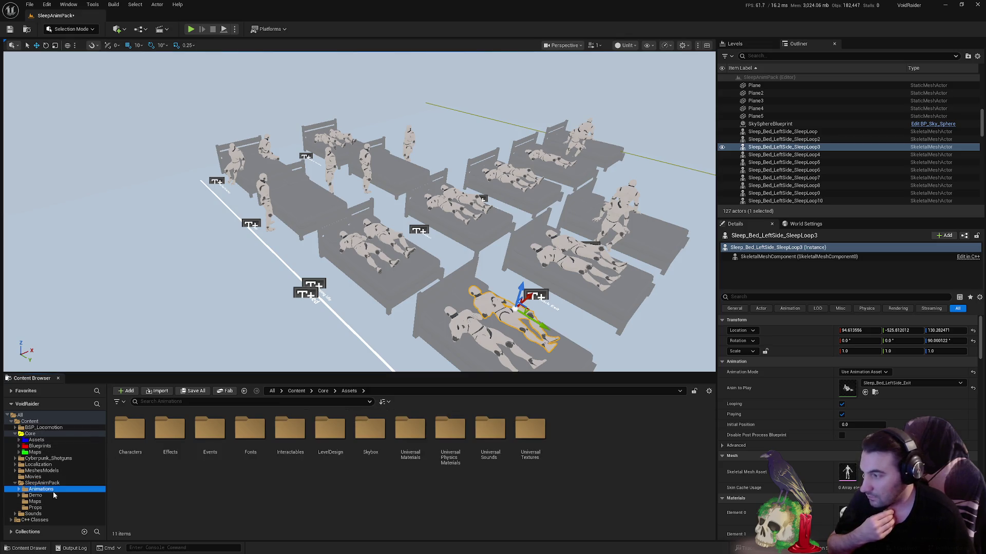
{"action": "left_click", "coordinate": [56, 495]}
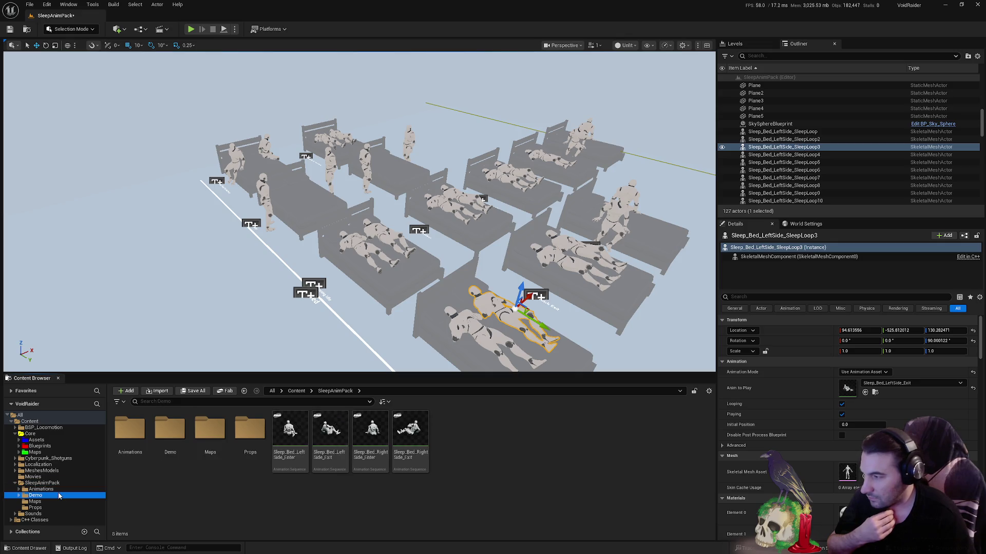
{"action": "left_click", "coordinate": [52, 489]}
Move both SleepLoop animations from Animations into SleepAnimPack
{"action": "left_click", "coordinate": [370, 437]}
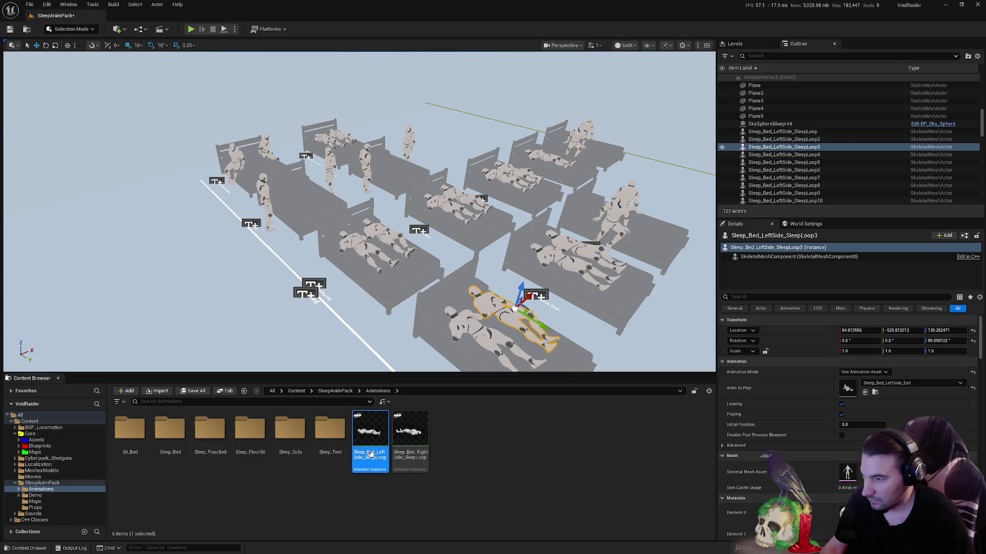
{"action": "left_click", "coordinate": [409, 436], "text": "ctrl"}
{"action": "mouse_move", "coordinate": [409, 437]}
{"action": "left_mouse_down"}
{"action": "mouse_move", "coordinate": [166, 492]}
{"action": "mouse_move", "coordinate": [64, 484]}
{"action": "left_mouse_up"}
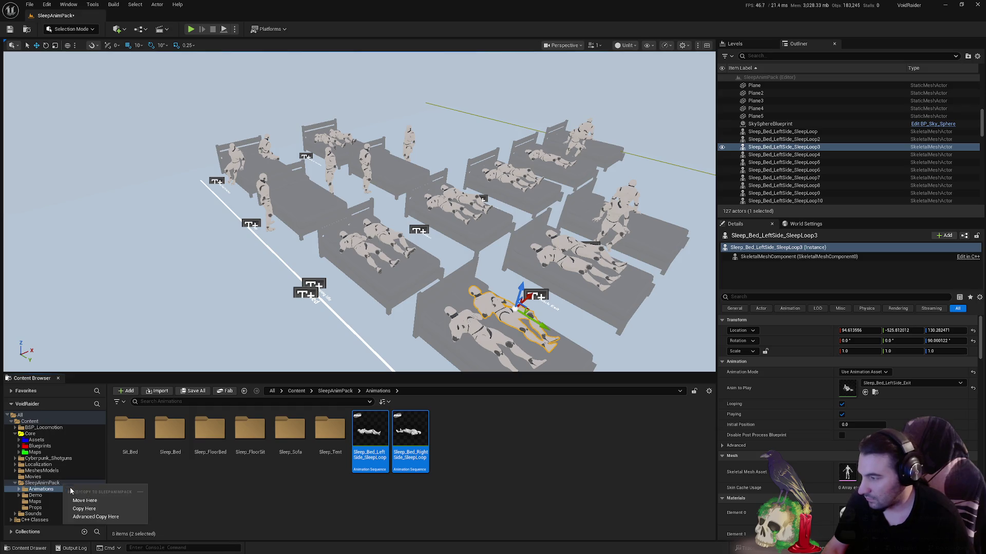
{"action": "left_click", "coordinate": [82, 501]}
Open SleepAnimPack and select all six sleep animations
{"action": "left_click", "coordinate": [42, 483]}
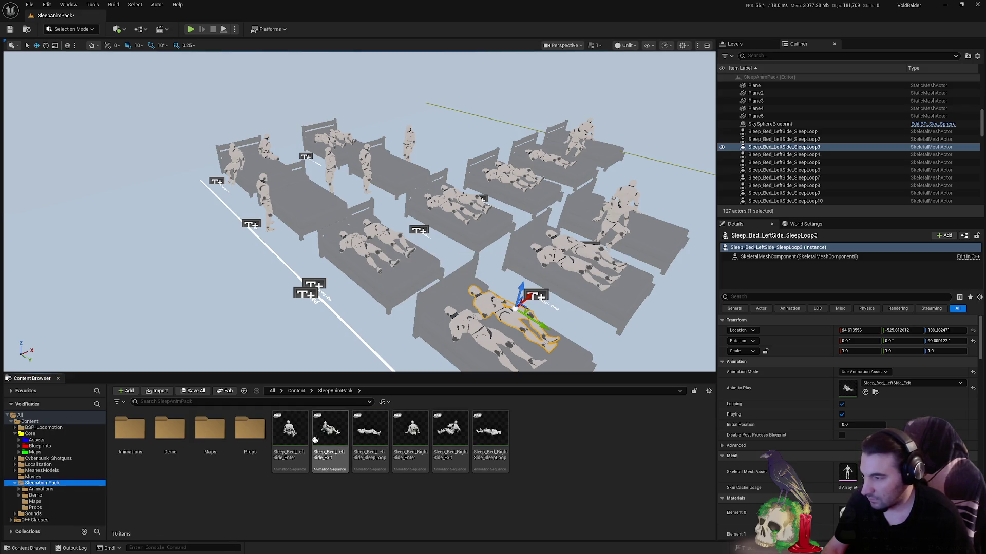
{"action": "left_click", "coordinate": [290, 431]}
{"action": "left_click", "coordinate": [491, 438], "text": "shift"}
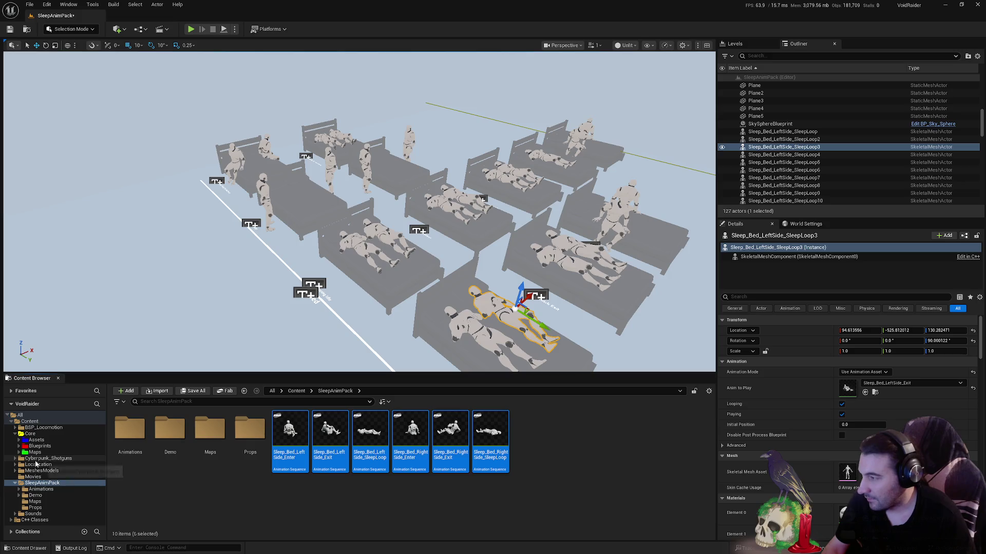
Retarget Sleep_Bed_LeftSide_Enter's animations with SKM_Rogue_M as the target skeletal mesh
{"action": "left_click", "coordinate": [304, 444]}
{"action": "right_click", "coordinate": [304, 445]}
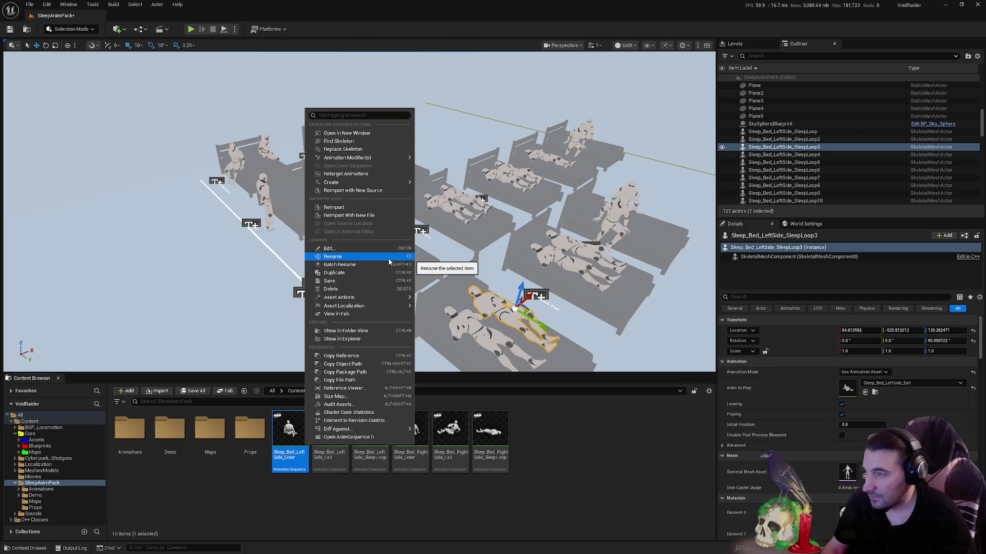
{"action": "left_click", "coordinate": [405, 177]}
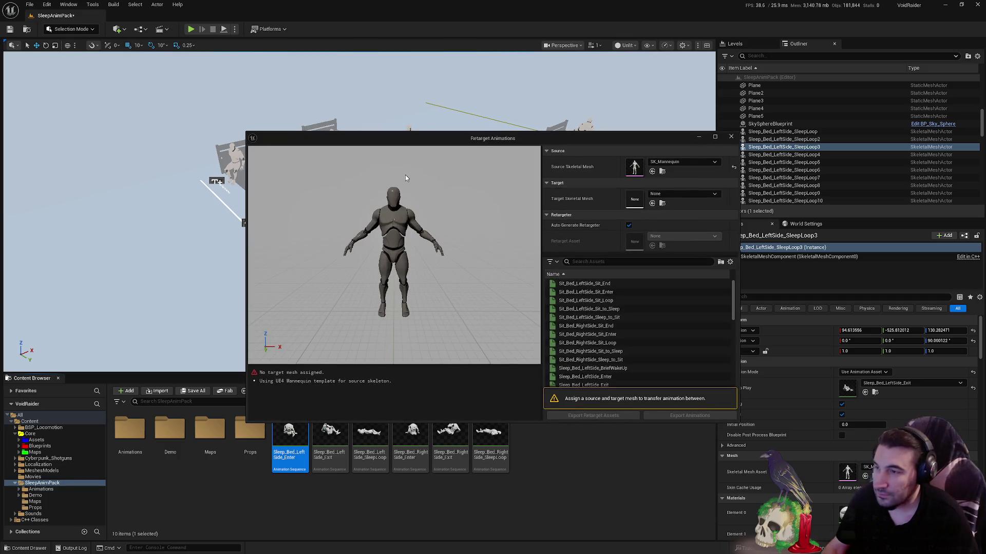
{"action": "left_click", "coordinate": [687, 194]}
{"action": "scroll", "coordinate": [714, 308], "scroll_direction": "down", "scroll_amount": 10}
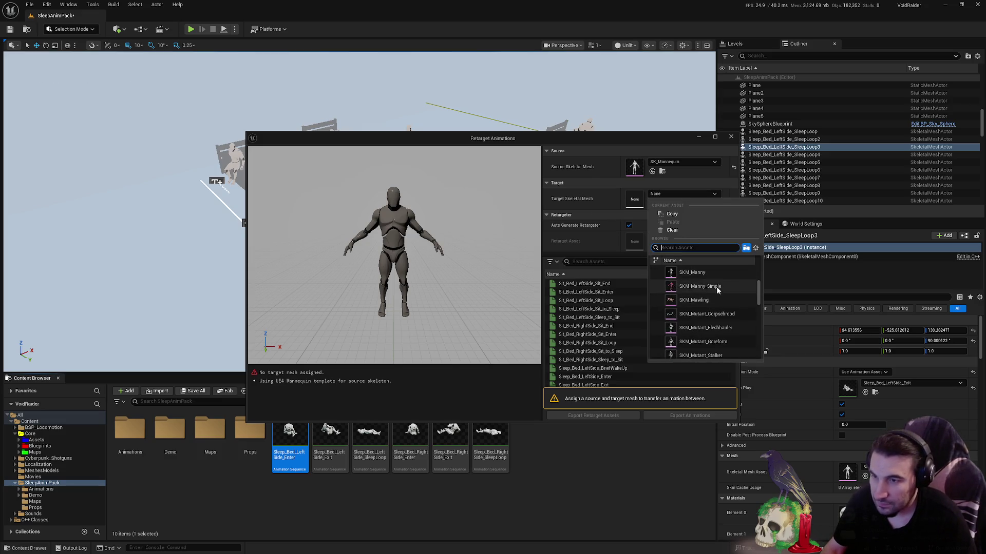
{"action": "scroll", "coordinate": [716, 316], "scroll_direction": "down", "scroll_amount": 5}
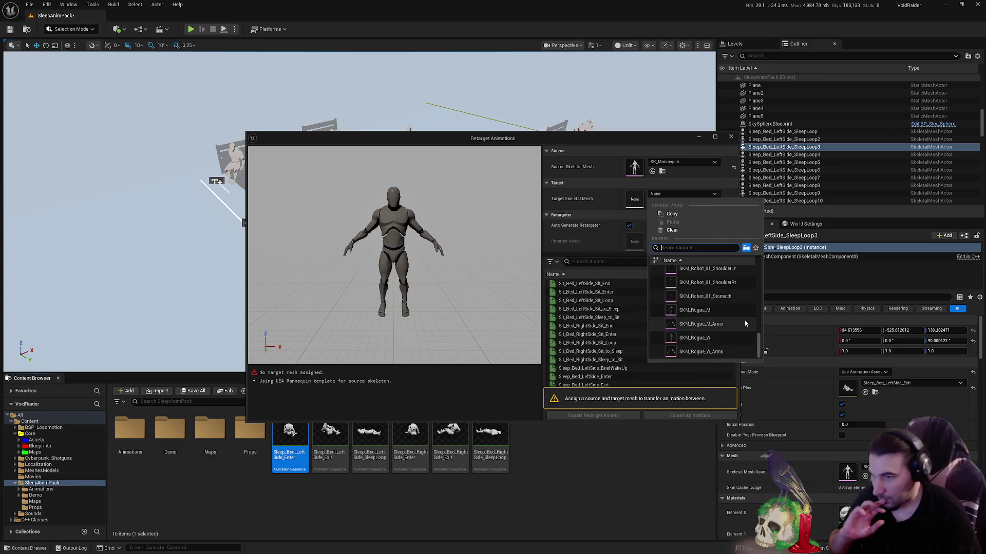
{"action": "key", "text": "Escape"}
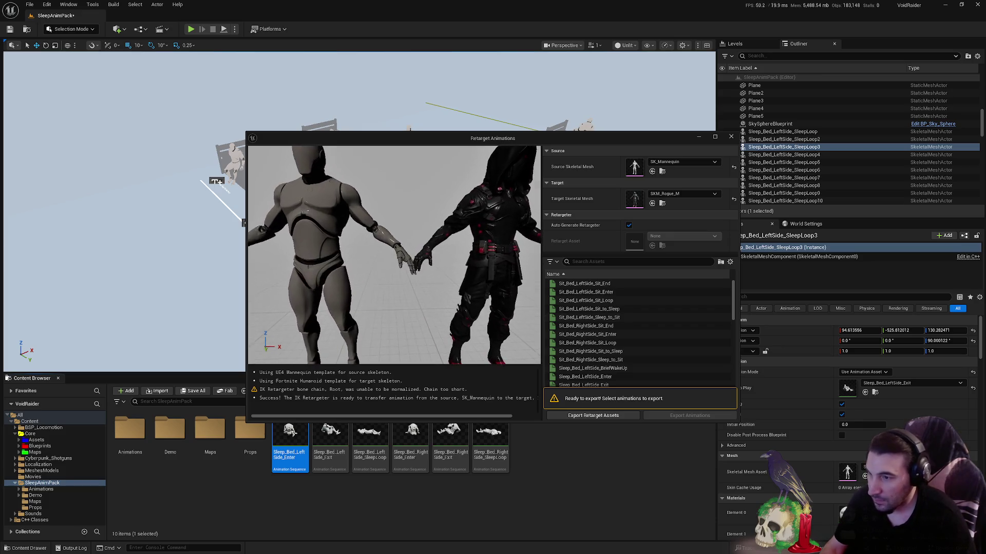
{"action": "scroll", "coordinate": [637, 344], "scroll_direction": "down", "scroll_amount": 3}
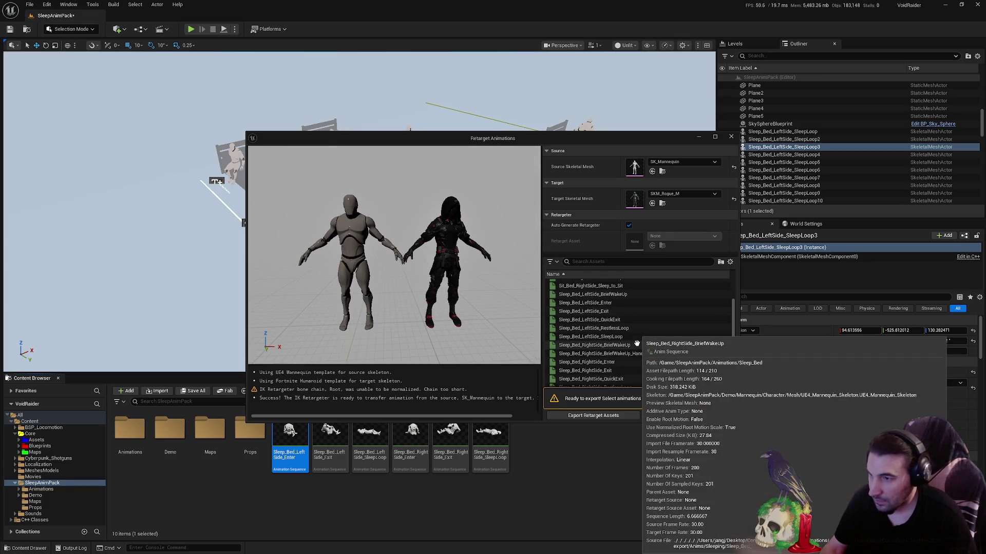
Select Sleep_Bed_LeftSide_Enter in the retarget list by pasting its name, then begin renaming the first animation
{"action": "left_click", "coordinate": [307, 436]}
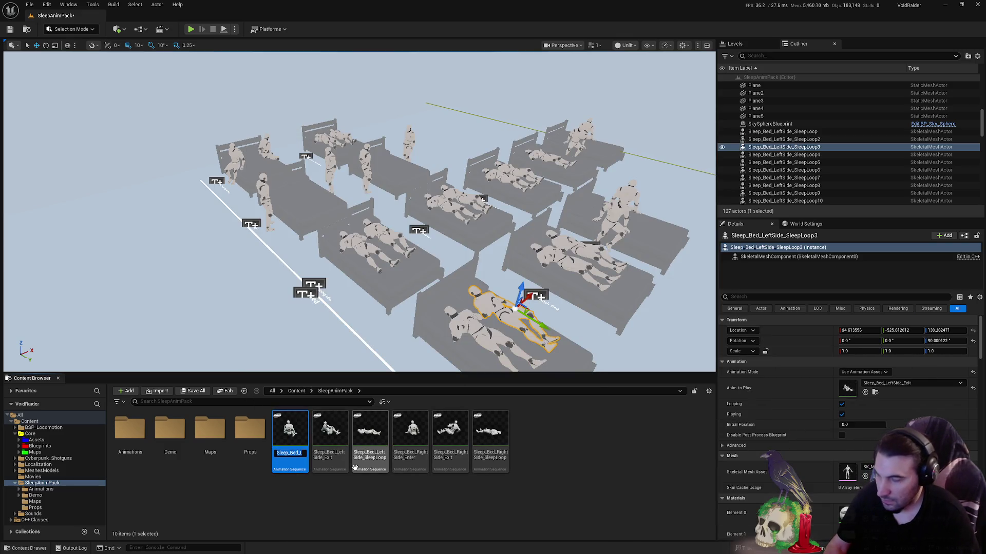
{"action": "key", "text": "ctrl+c"}
{"action": "left_click", "coordinate": [379, 507]}
{"action": "key", "text": "alt+Tab"}
{"action": "left_click", "coordinate": [636, 262]}
{"action": "key", "text": "ctrl+v"}
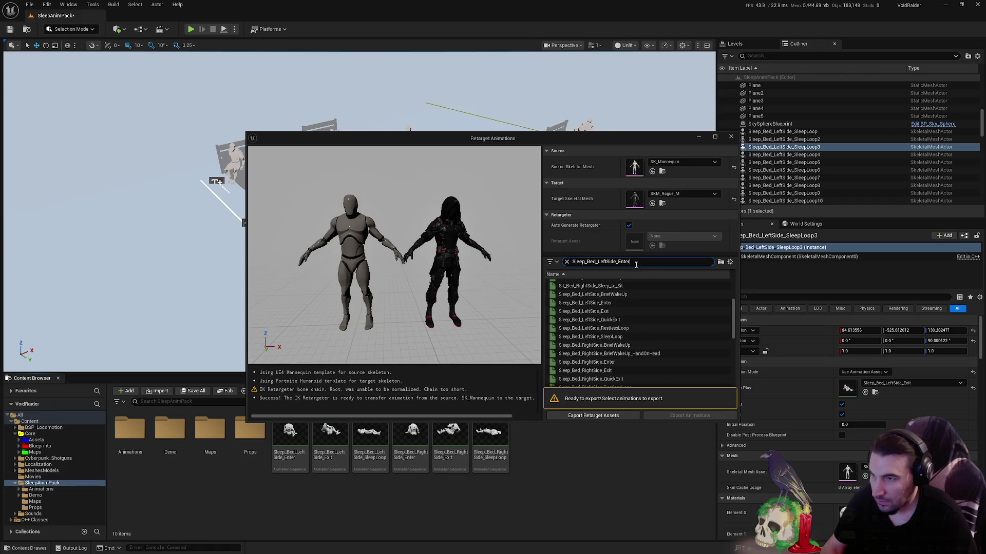
{"action": "left_click", "coordinate": [611, 285]}
{"action": "left_click", "coordinate": [566, 262]}
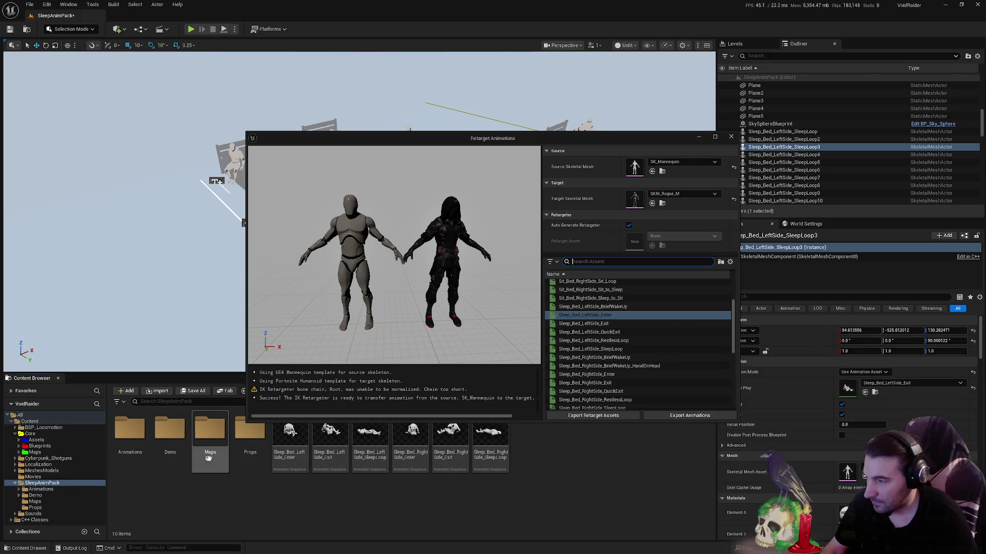
{"action": "left_click", "coordinate": [289, 447]}
{"action": "left_click", "coordinate": [289, 455]}
Add the 1 prefix to the first three sleep animation names
{"action": "key", "text": "Return"}
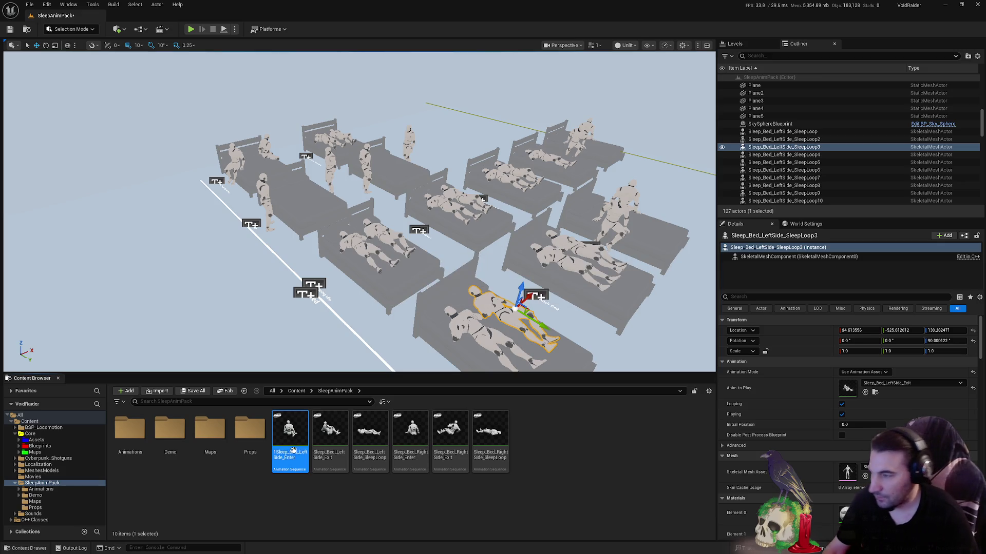
{"action": "left_click", "coordinate": [328, 453]}
{"action": "left_click", "coordinate": [328, 453]}
{"action": "key", "text": "Home"}
{"action": "type", "text": "1"}
{"action": "key", "text": "Return"}
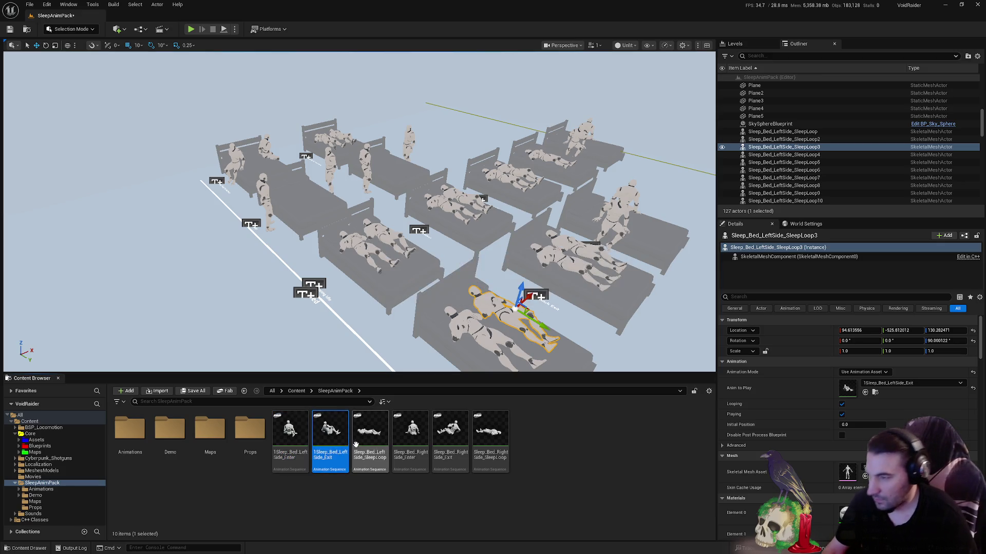
{"action": "left_click", "coordinate": [364, 439]}
{"action": "key", "text": "F2"}
{"action": "key", "text": "Home"}
{"action": "type", "text": "1"}
{"action": "key", "text": "Return"}
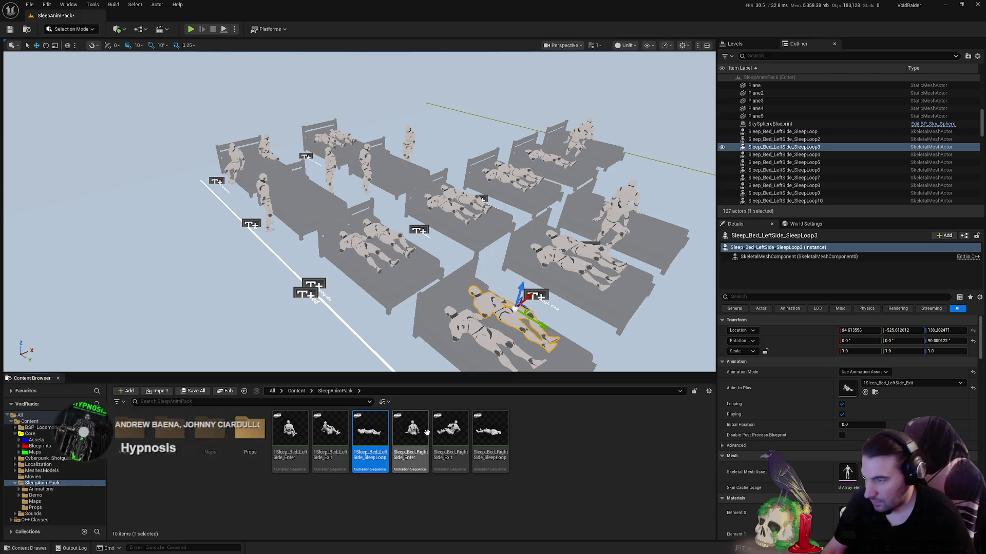
Prefix the fourth, fifth and sixth animations with 1, e.g. 1Sleep_Bed_RightSide_SleepLoop
{"action": "left_click", "coordinate": [425, 434]}
{"action": "key", "text": "F2"}
{"action": "key", "text": "Home"}
{"action": "type", "text": "1"}
{"action": "key", "text": "Return"}
{"action": "left_click", "coordinate": [443, 433]}
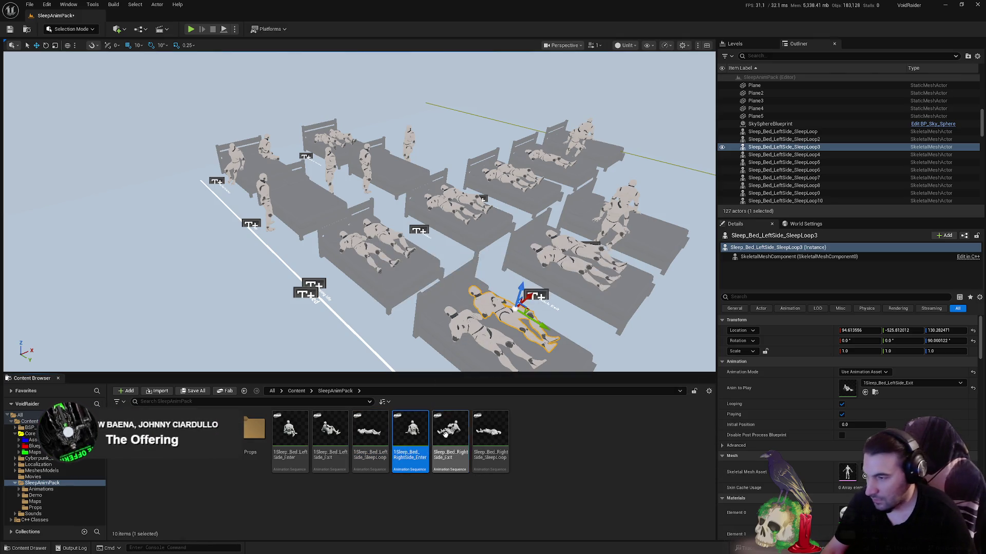
{"action": "key", "text": "F2"}
{"action": "key", "text": "Home"}
{"action": "type", "text": "1"}
{"action": "key", "text": "Return"}
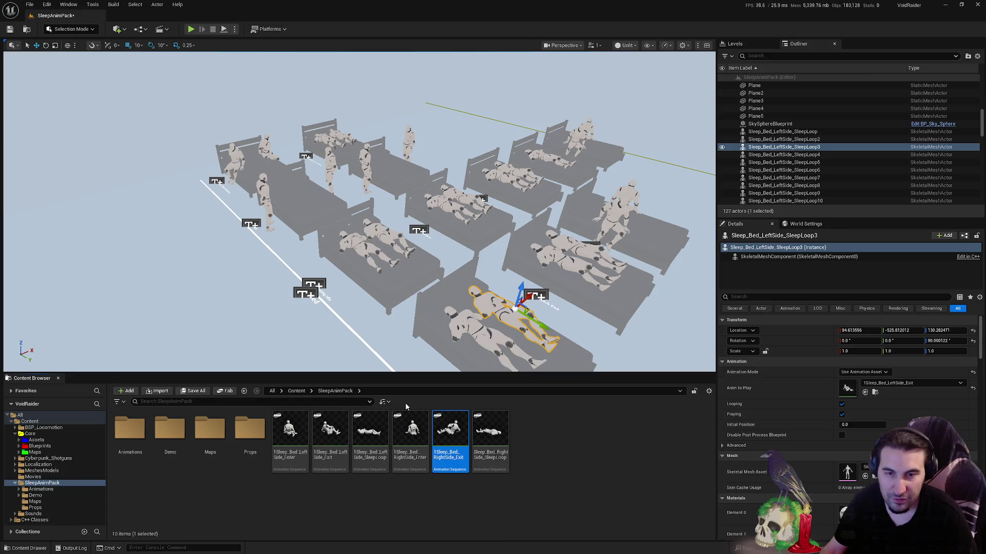
{"action": "left_click", "coordinate": [491, 431]}
{"action": "key", "text": "F2"}
{"action": "key", "text": "Home"}
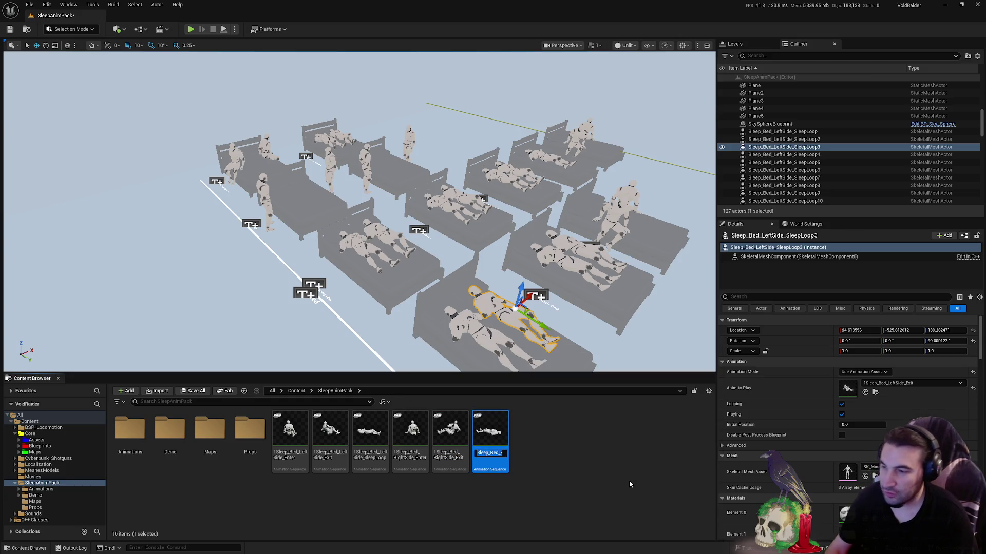
{"action": "type", "text": "1Sleep_Bed_"}
{"action": "key", "text": "Return"}
Select the five renamed 1Sleep_ animations in the retarget window
{"action": "key", "text": "alt+Tab"}
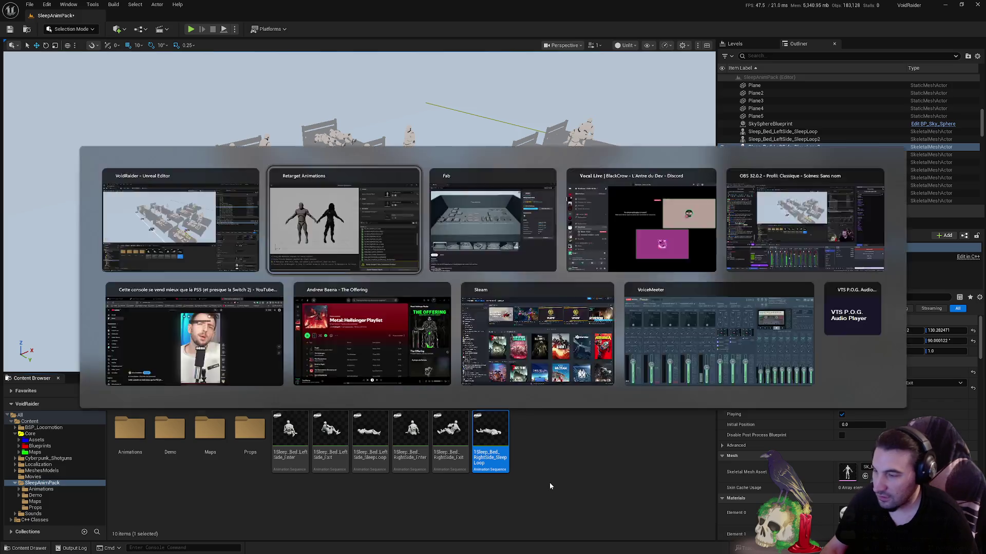
{"action": "scroll", "coordinate": [611, 308], "scroll_direction": "up", "scroll_amount": 5}
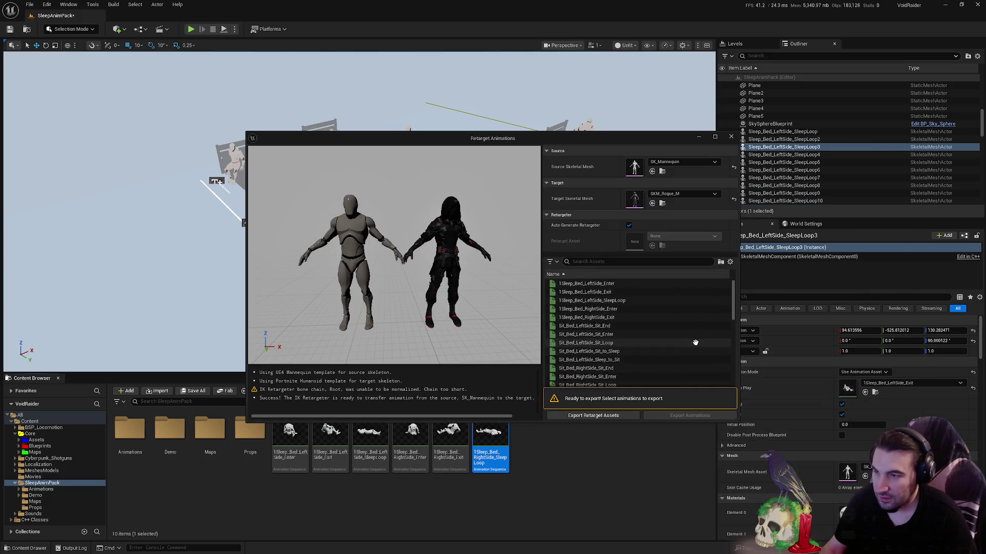
{"action": "left_click", "coordinate": [611, 283]}
{"action": "left_click", "coordinate": [614, 317], "text": "shift"}
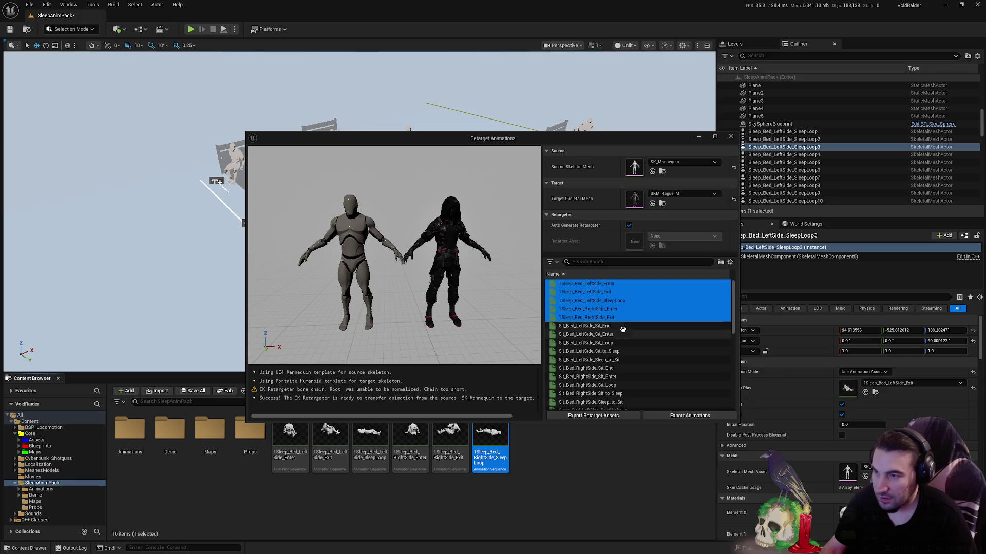
Browse the export location down to Core > Assets > Characters > Factions > VoidRaider > PlayerRogue
{"action": "left_click", "coordinate": [690, 416]}
{"action": "left_click", "coordinate": [462, 198]}
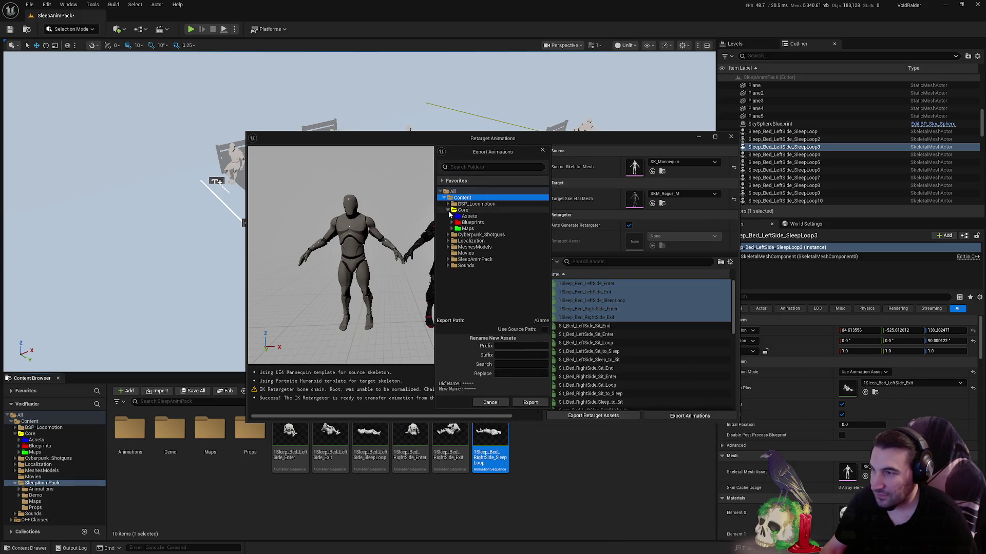
{"action": "left_click", "coordinate": [447, 210]}
{"action": "left_click", "coordinate": [452, 216]}
{"action": "left_click", "coordinate": [455, 223]}
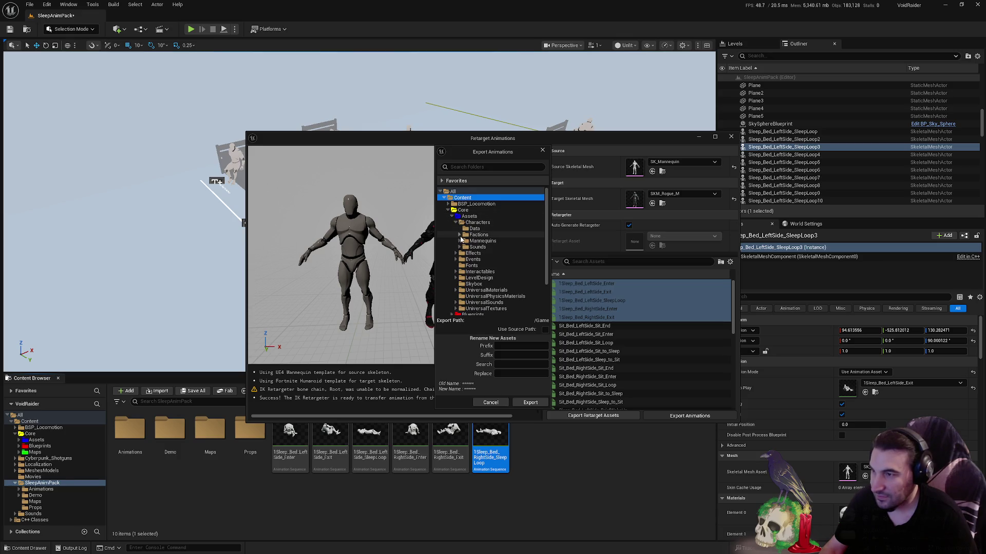
{"action": "left_click", "coordinate": [460, 235]}
{"action": "left_click", "coordinate": [463, 259]}
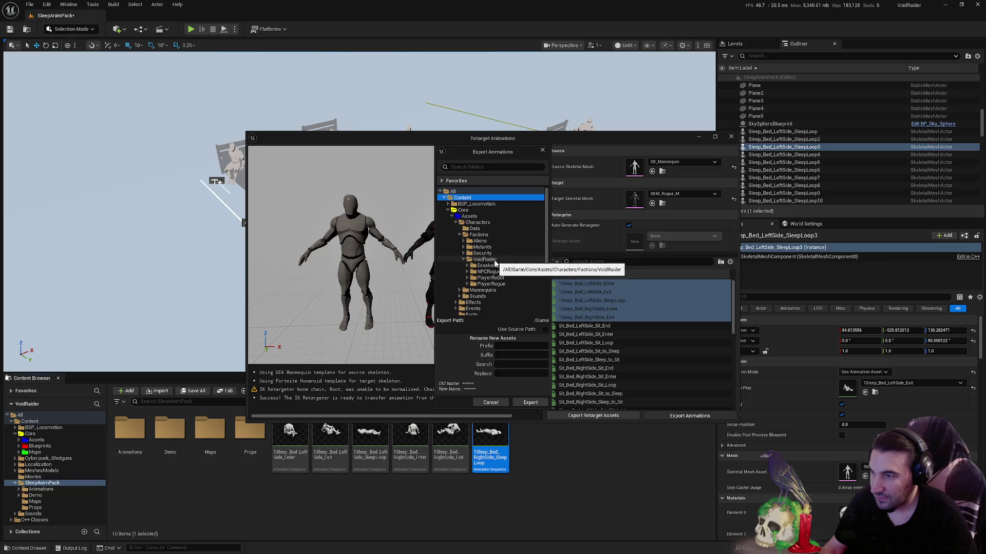
{"action": "left_click", "coordinate": [489, 284]}
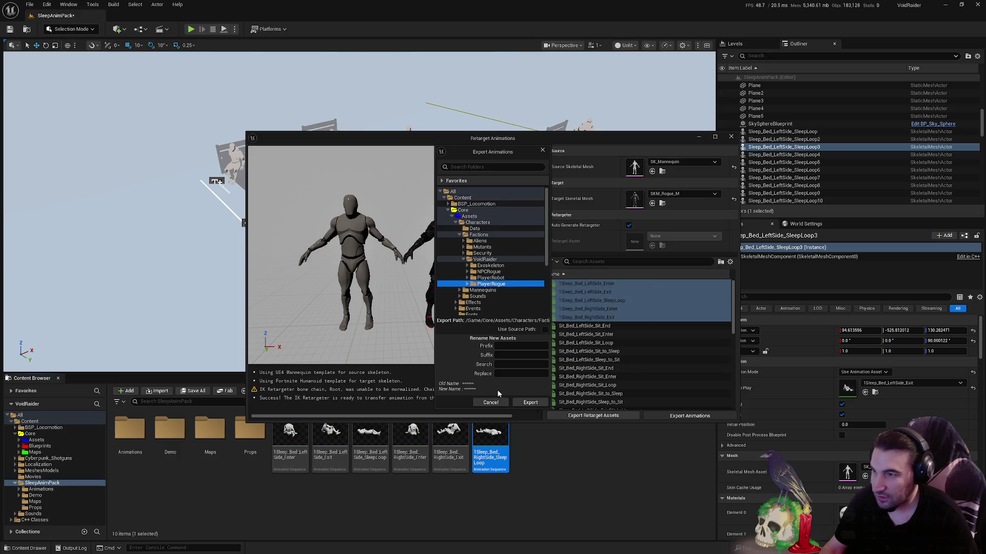
Export to PlayerRogue's Animations folder and confirm the batch export options
{"action": "double_click", "coordinate": [480, 284]}
{"action": "scroll", "coordinate": [480, 273], "scroll_direction": "down", "scroll_amount": 2}
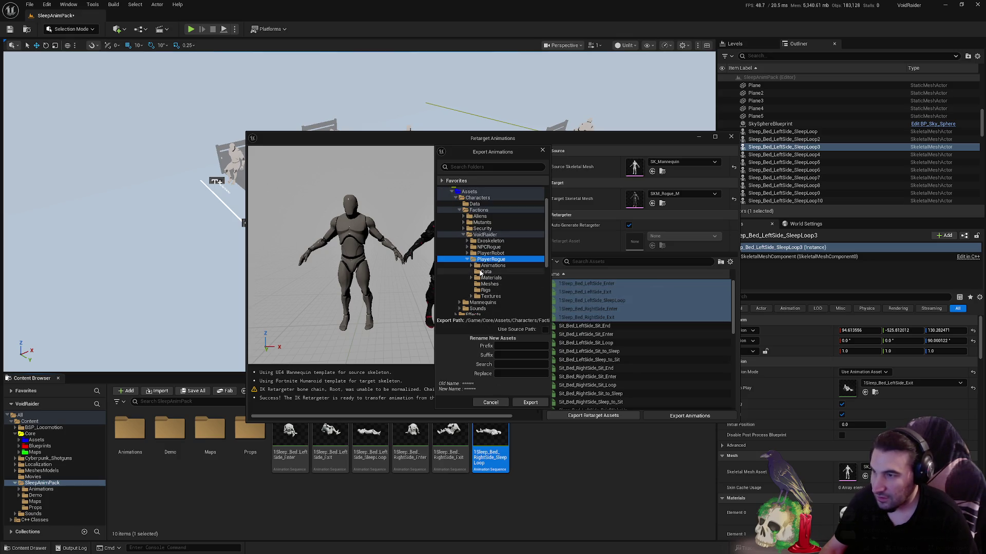
{"action": "left_click", "coordinate": [481, 266]}
{"action": "left_click", "coordinate": [529, 403]}
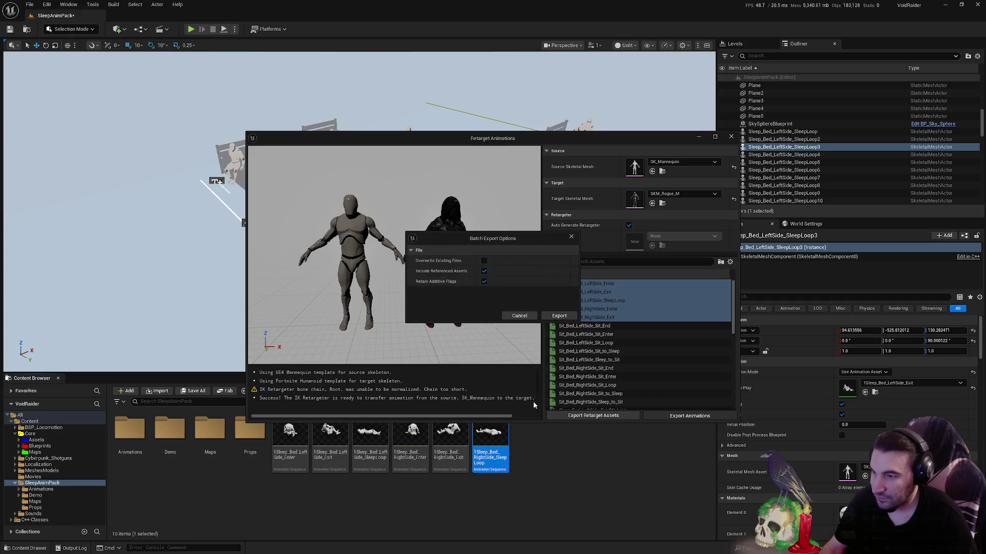
{"action": "left_click", "coordinate": [563, 318]}
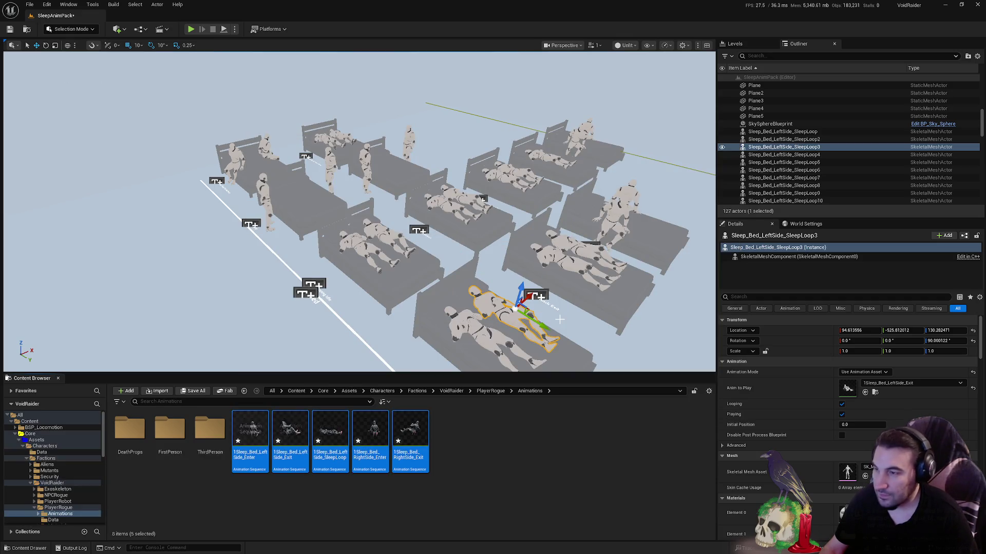
Save the new animations and the map via Save All and Save Selected
{"action": "left_click", "coordinate": [193, 392]}
{"action": "left_click", "coordinate": [560, 366]}
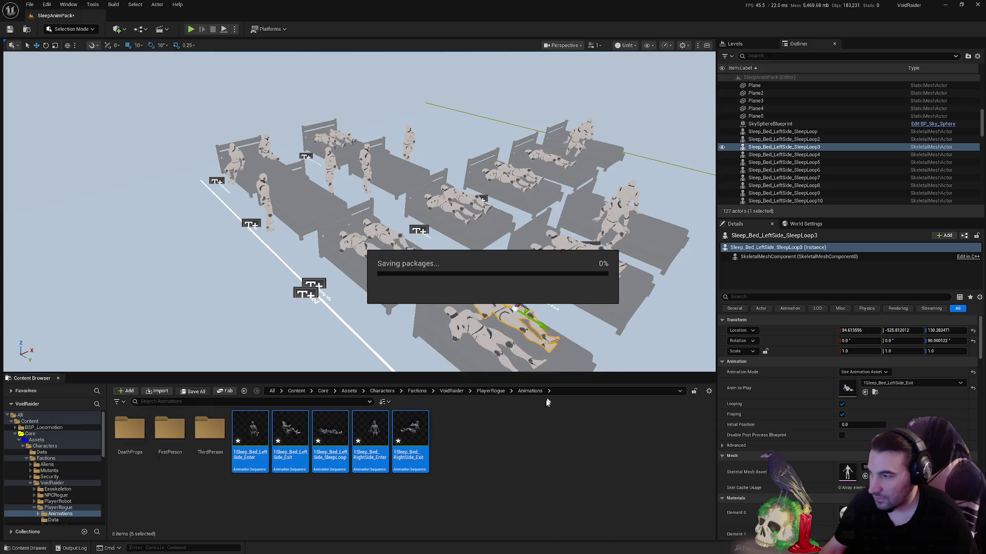
{"action": "left_click", "coordinate": [522, 463]}
Select 1Sleep_Bed_LeftSide_Enter in the Content Browser
{"action": "mouse_move", "coordinate": [241, 472]}
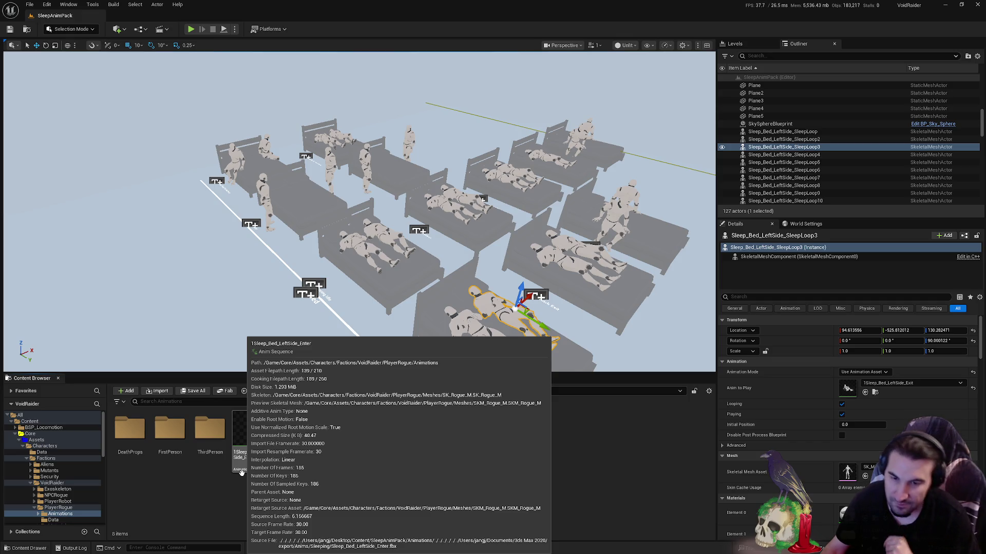
{"action": "mouse_move", "coordinate": [387, 437]}
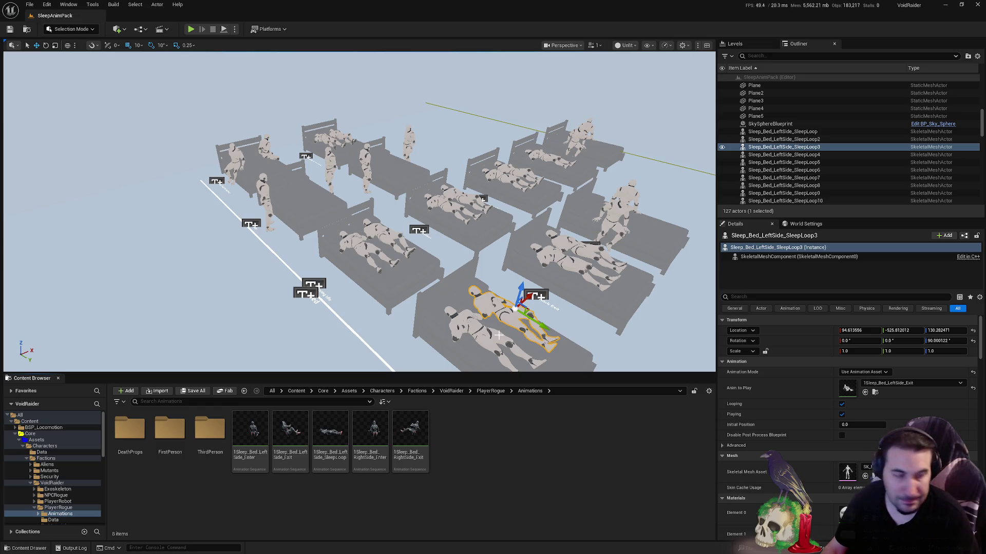
{"action": "left_click", "coordinate": [251, 434]}
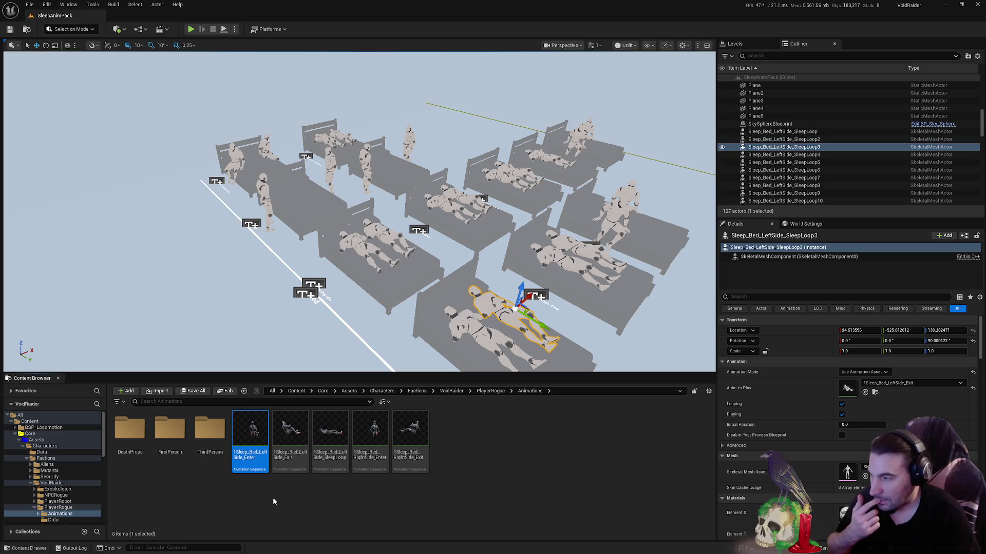
Open 1Sleep_Bed_LeftSide_Enter and add a MirrorModifier under Animation Modifiers
{"action": "double_click", "coordinate": [254, 447]}
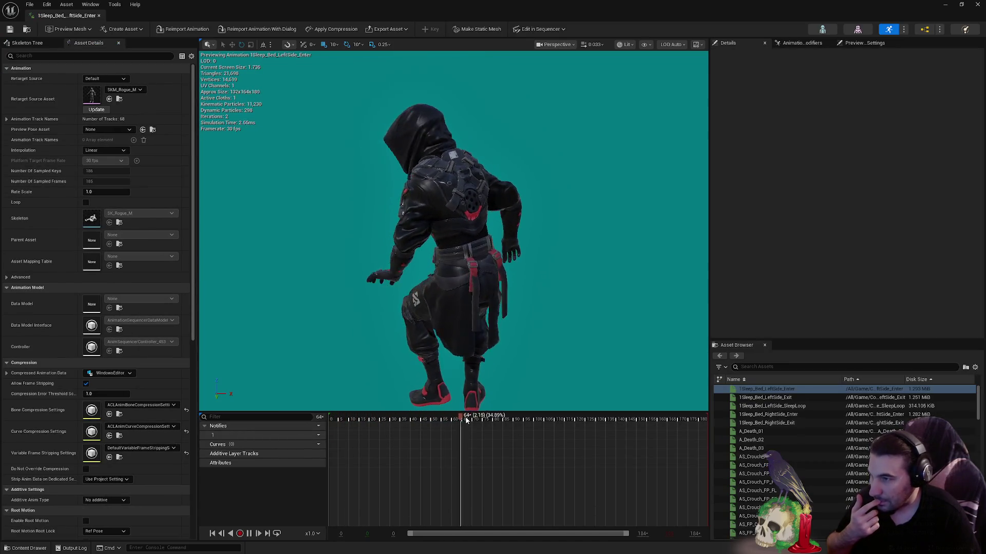
{"action": "left_click", "coordinate": [865, 42]}
{"action": "left_click", "coordinate": [802, 42]}
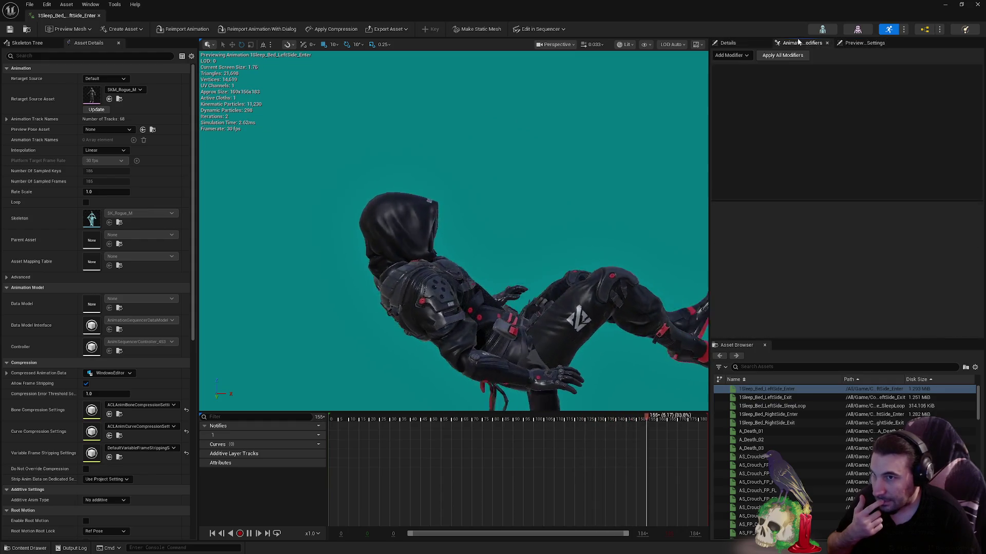
{"action": "left_click", "coordinate": [742, 54]}
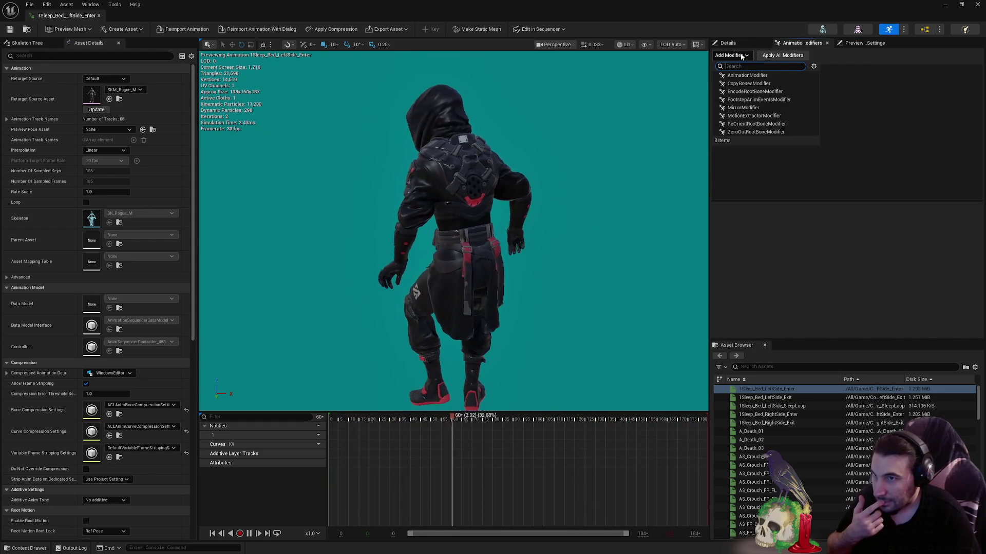
{"action": "left_click", "coordinate": [756, 107]}
Revert and remove the MirrorModifier, then return to the Details panel
{"action": "left_click", "coordinate": [747, 69]}
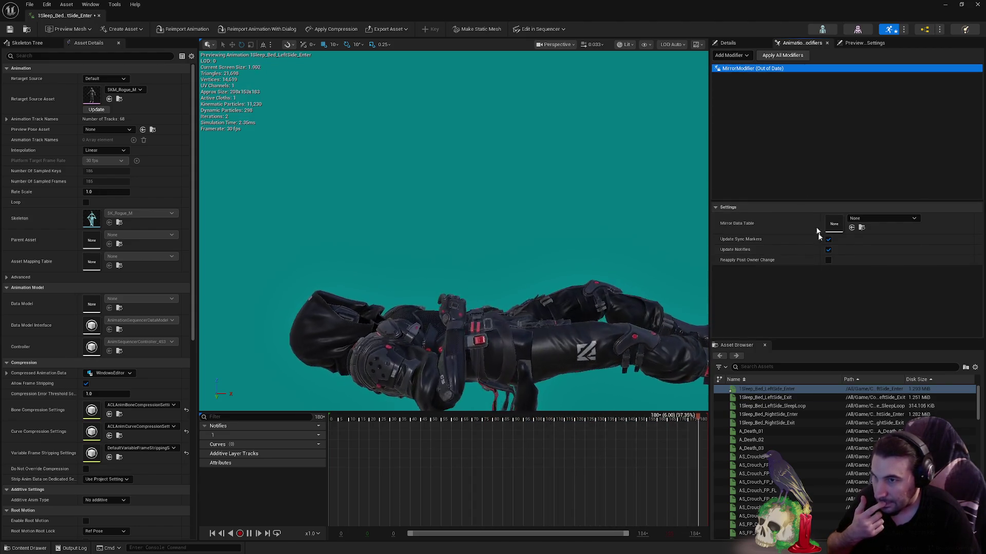
{"action": "right_click", "coordinate": [769, 76]}
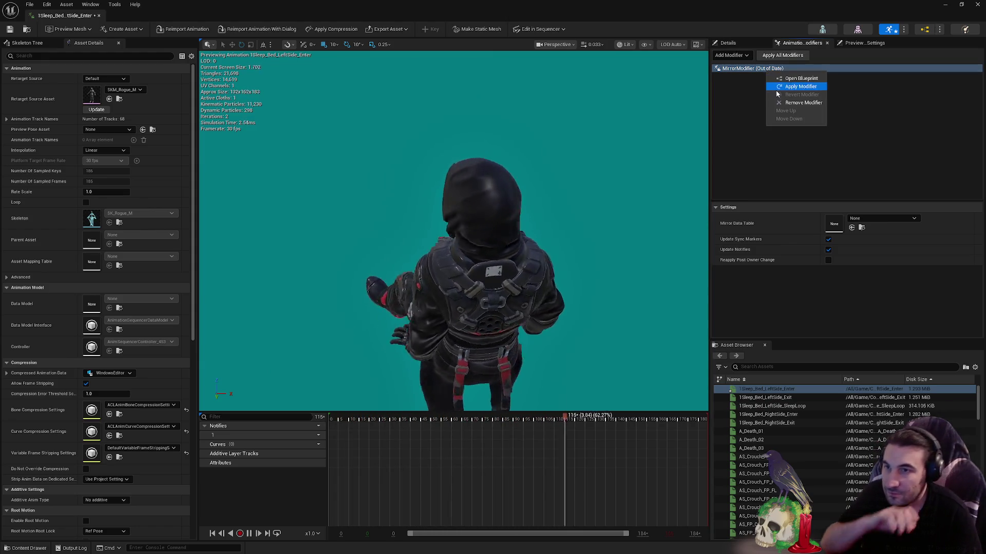
{"action": "left_click", "coordinate": [785, 98]}
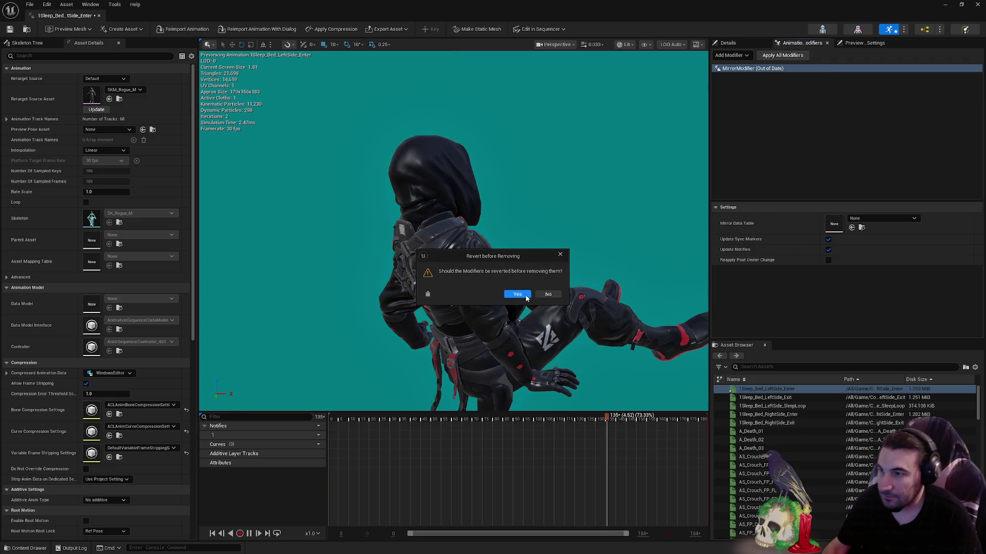
{"action": "left_click", "coordinate": [526, 296]}
{"action": "left_click", "coordinate": [747, 56]}
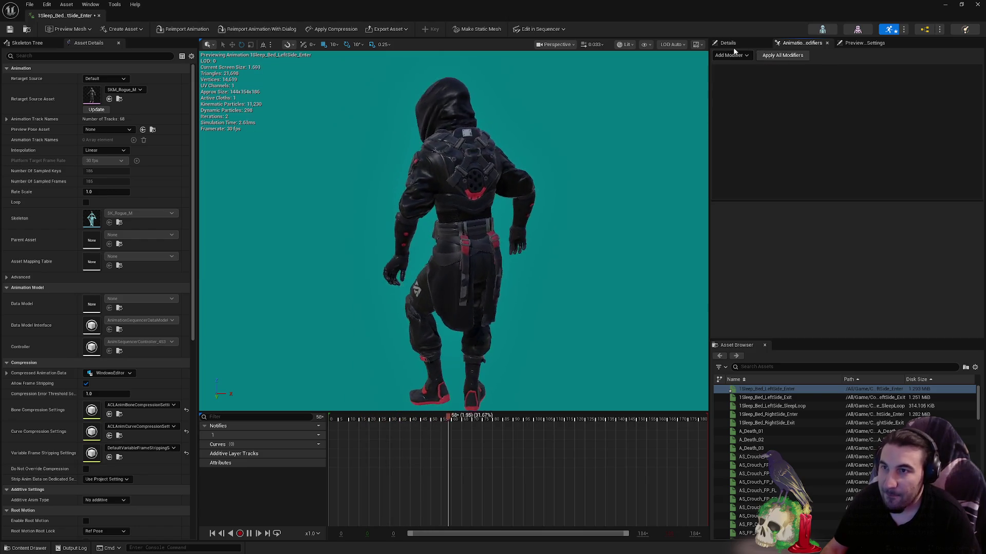
{"action": "left_click", "coordinate": [831, 107]}
{"action": "left_click", "coordinate": [867, 43]}
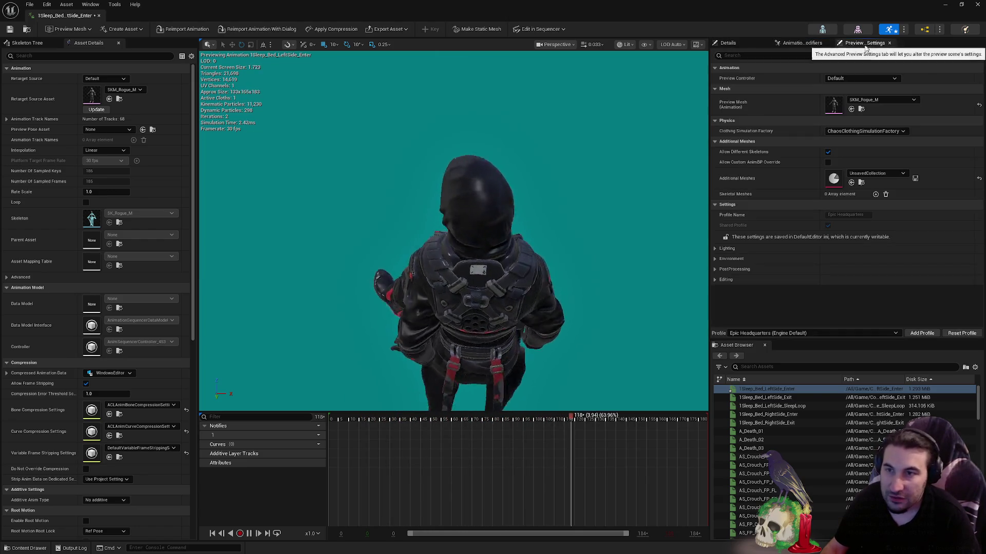
{"action": "left_click", "coordinate": [802, 44]}
{"action": "left_click", "coordinate": [728, 43]}
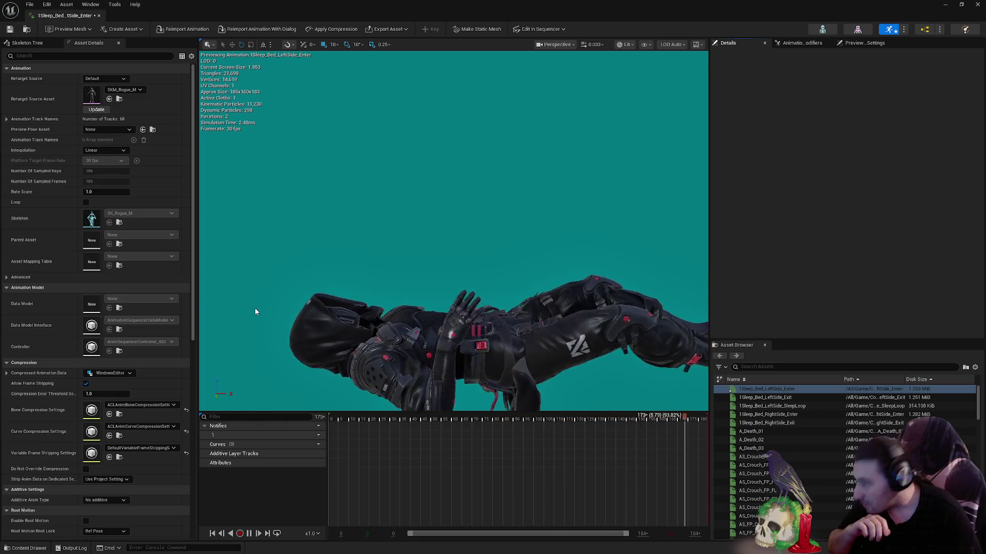
Rewind the timeline to frame 0 and show the Skeleton Tree
{"action": "scroll", "coordinate": [36, 387], "scroll_direction": "down", "scroll_amount": 3}
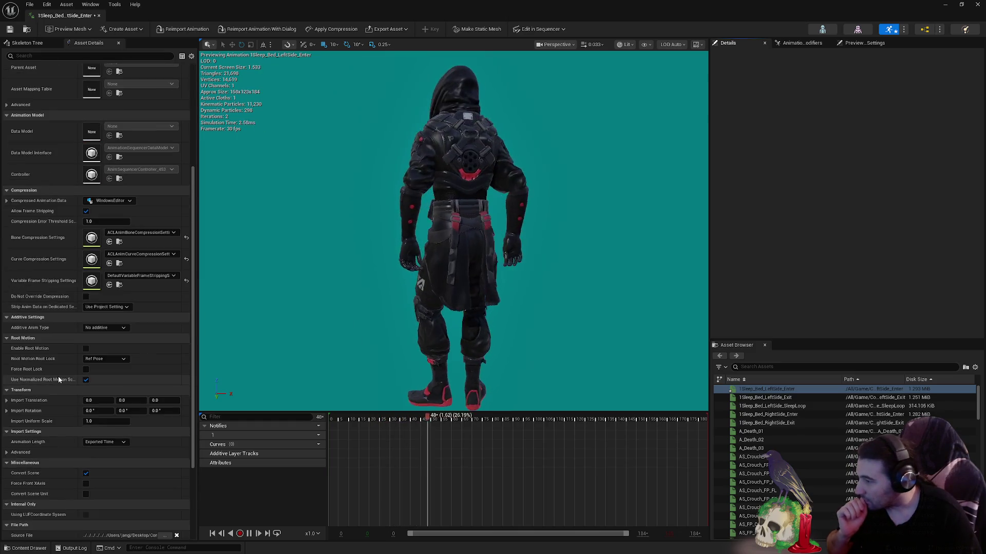
{"action": "scroll", "coordinate": [57, 377], "scroll_direction": "down", "scroll_amount": 6}
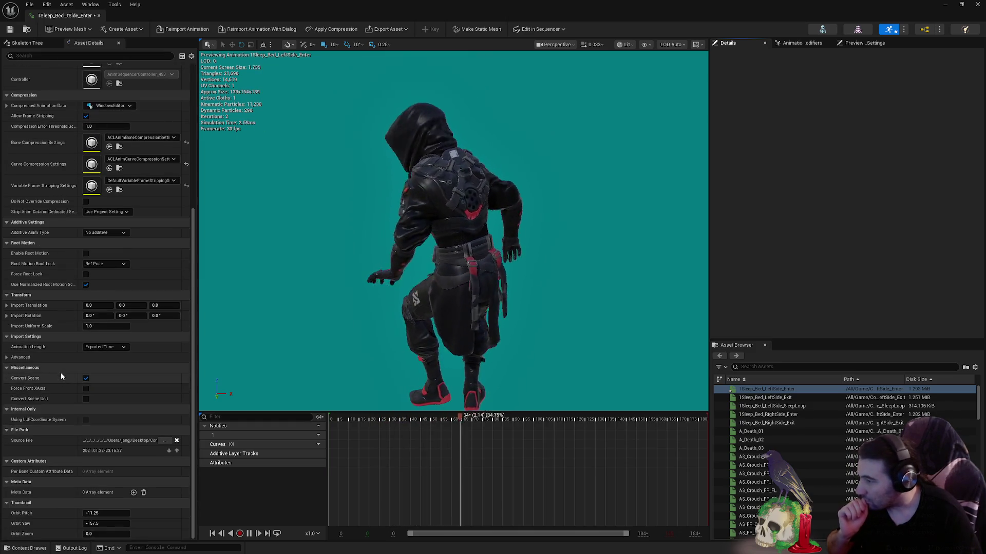
{"action": "right_click", "coordinate": [370, 450]}
{"action": "left_click", "coordinate": [354, 449]}
{"action": "right_click", "coordinate": [354, 449]}
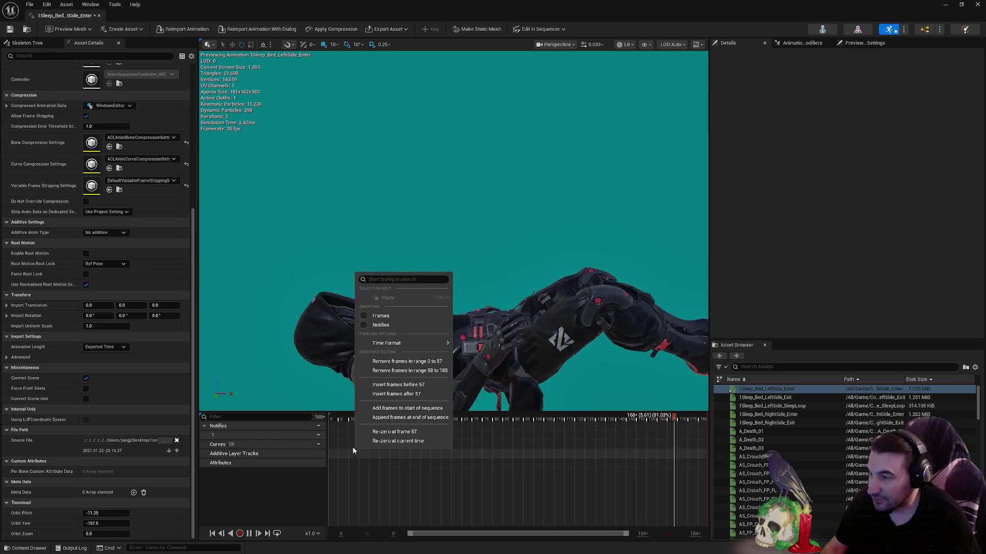
{"action": "right_click", "coordinate": [345, 457]}
{"action": "right_click", "coordinate": [339, 468]}
{"action": "left_click", "coordinate": [339, 468]}
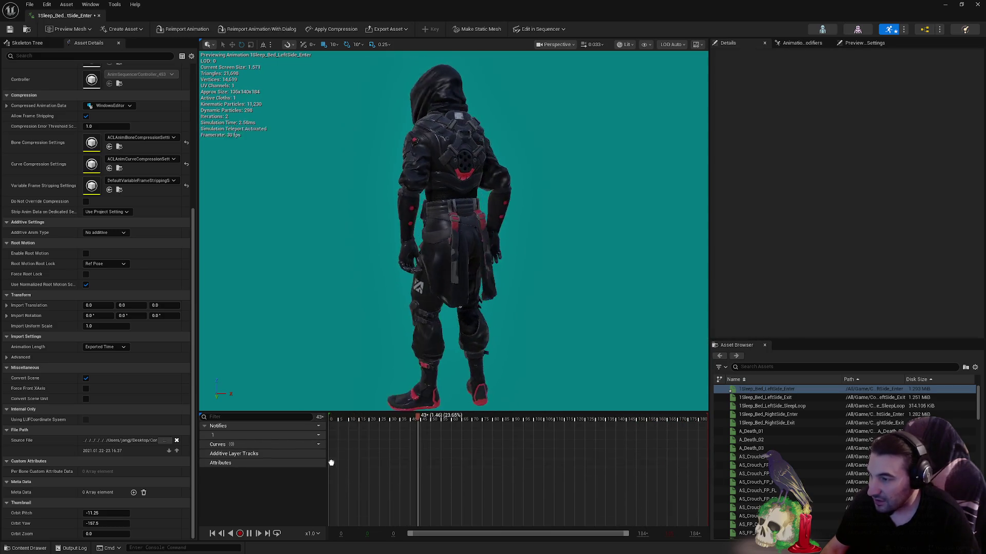
{"action": "right_click", "coordinate": [331, 468]}
{"action": "left_click", "coordinate": [423, 458]}
{"action": "left_click_drag", "start_coordinate": [516, 422], "coordinate": [260, 414]}
{"action": "left_click", "coordinate": [29, 44]}
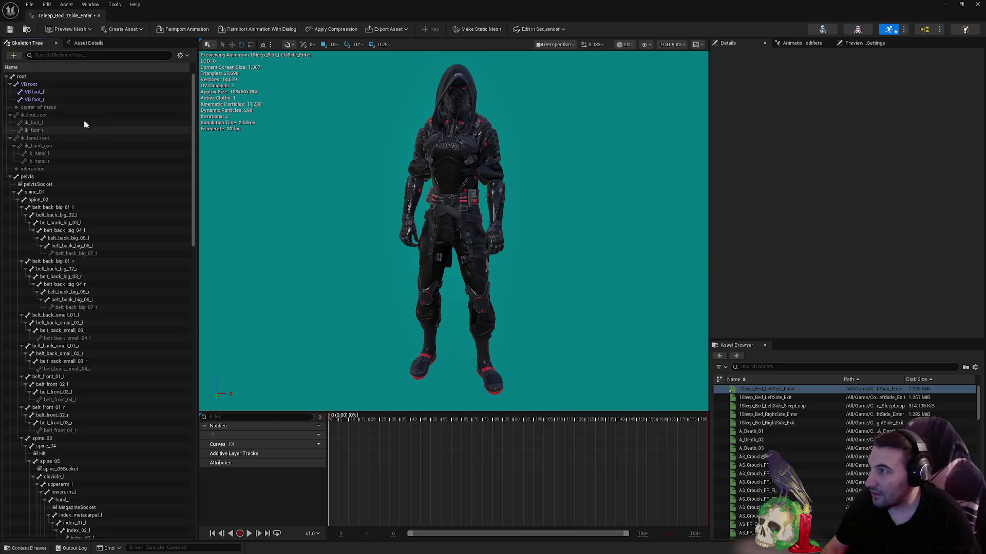
Select the pelvis bone, set its Z scale to -1 and play the animation
{"action": "left_click", "coordinate": [57, 177]}
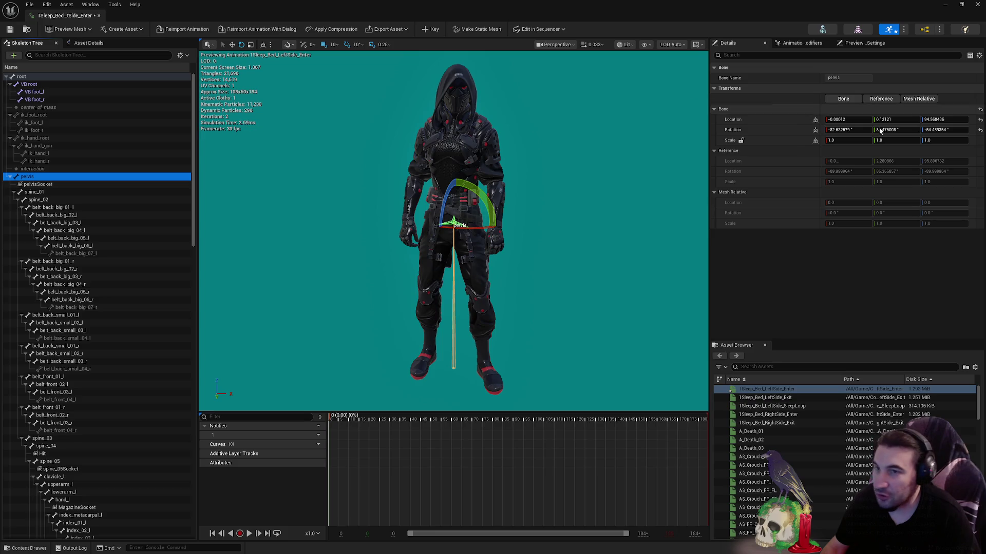
{"action": "left_click_drag", "start_coordinate": [946, 140], "coordinate": [945, 139]}
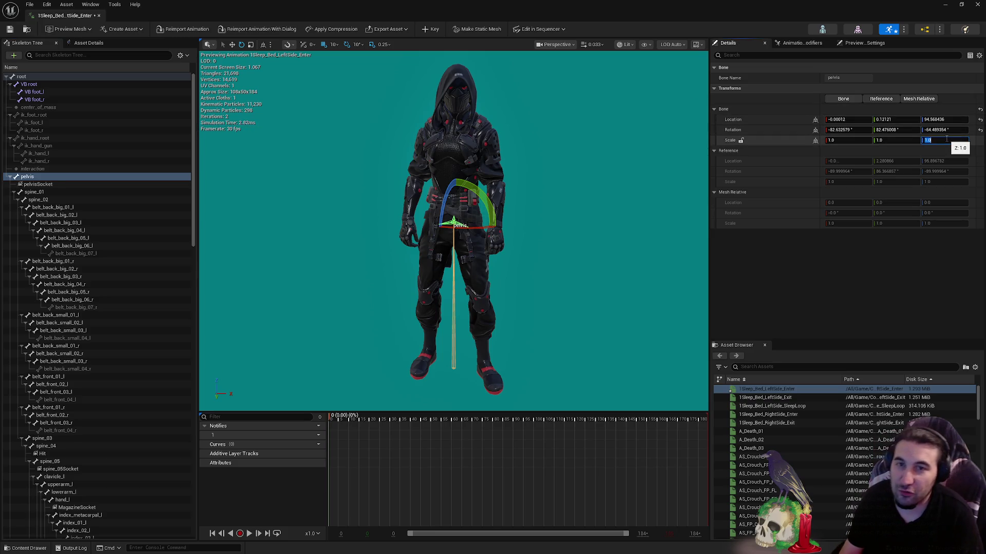
{"action": "key", "text": "Return"}
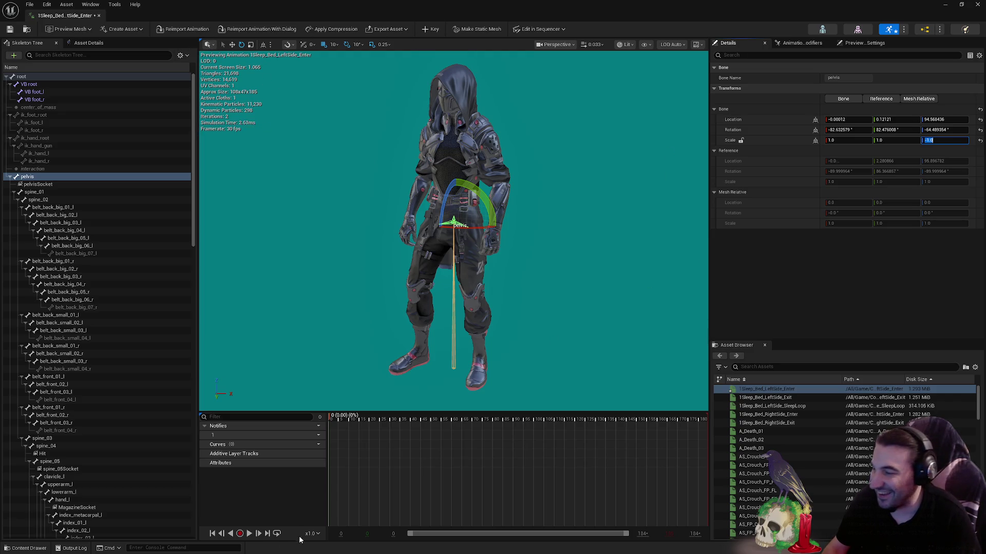
{"action": "left_click", "coordinate": [247, 535]}
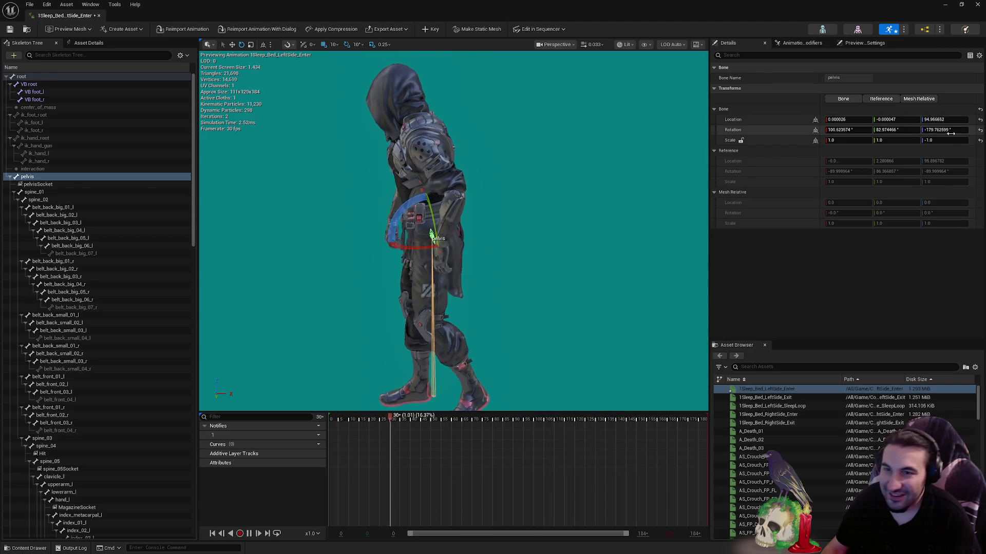
Set the pelvis Y and Z scale to -1 to test flipping the character
{"action": "left_click", "coordinate": [880, 140]}
{"action": "type", "text": "-1"}
{"action": "key", "text": "Return"}
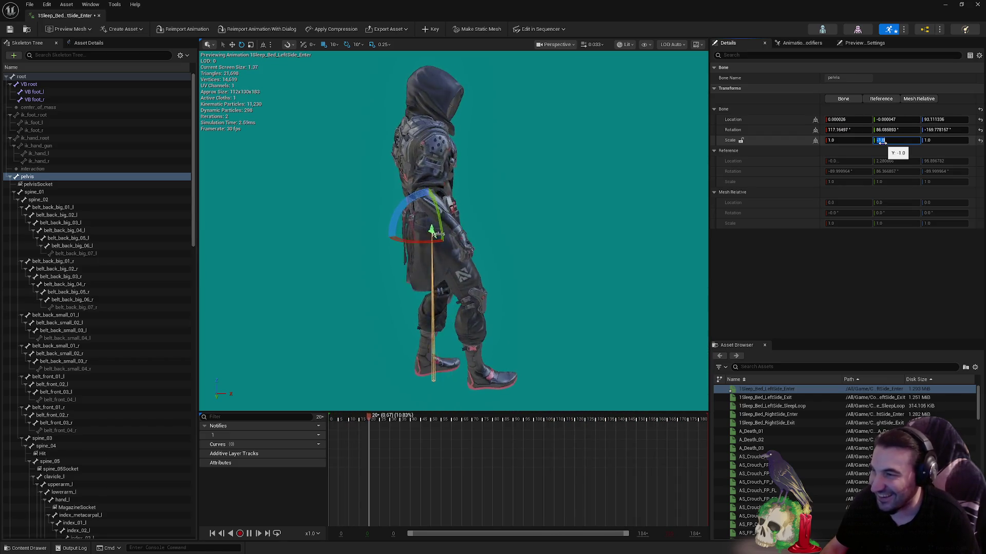
{"action": "left_click", "coordinate": [847, 140]}
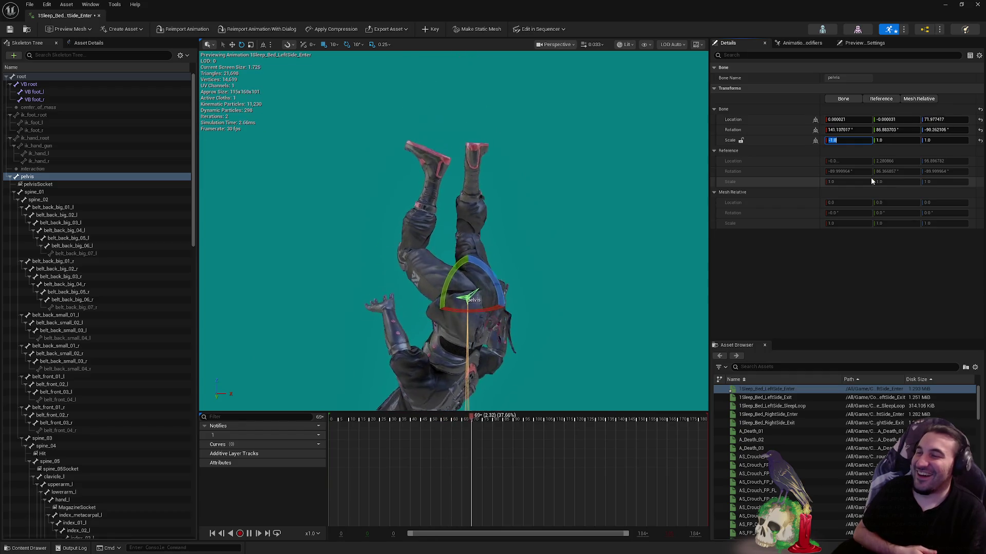
{"action": "left_click", "coordinate": [886, 141]}
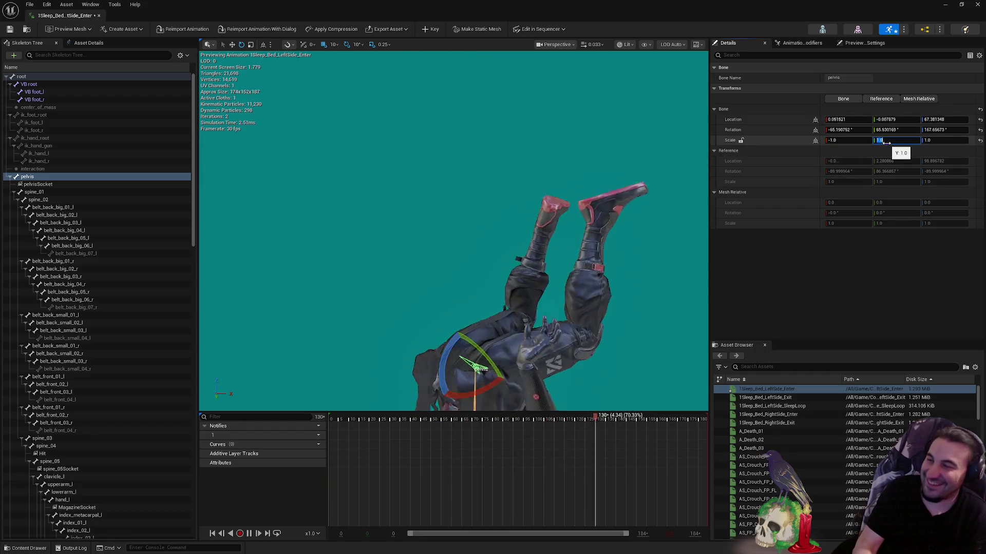
{"action": "type", "text": "-1"}
{"action": "key", "text": "Return"}
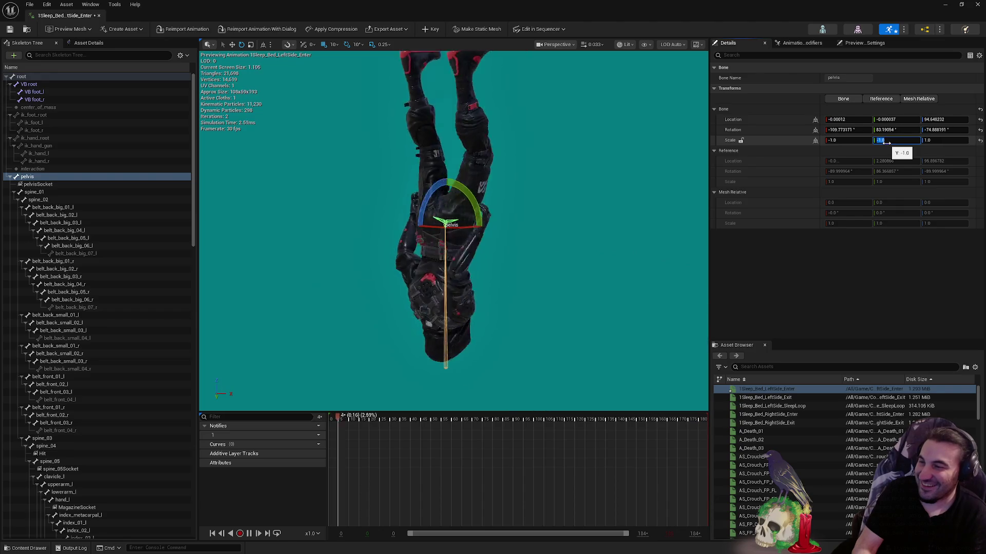
{"action": "left_click", "coordinate": [933, 139]}
{"action": "type", "text": "-1"}
{"action": "key", "text": "Return"}
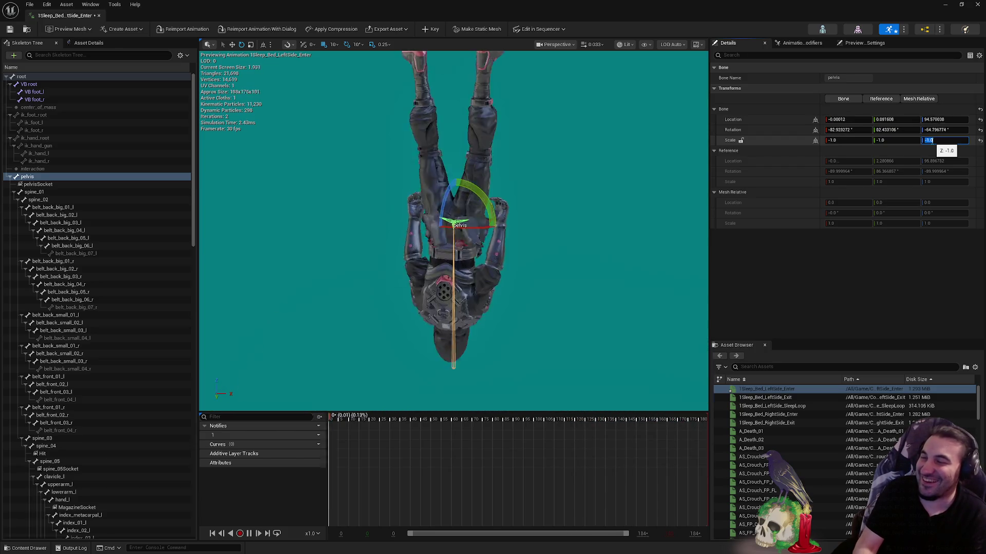
Reset the pelvis scale to 1.0 on all axes and minimize the animation editor
{"action": "type", "text": "1"}
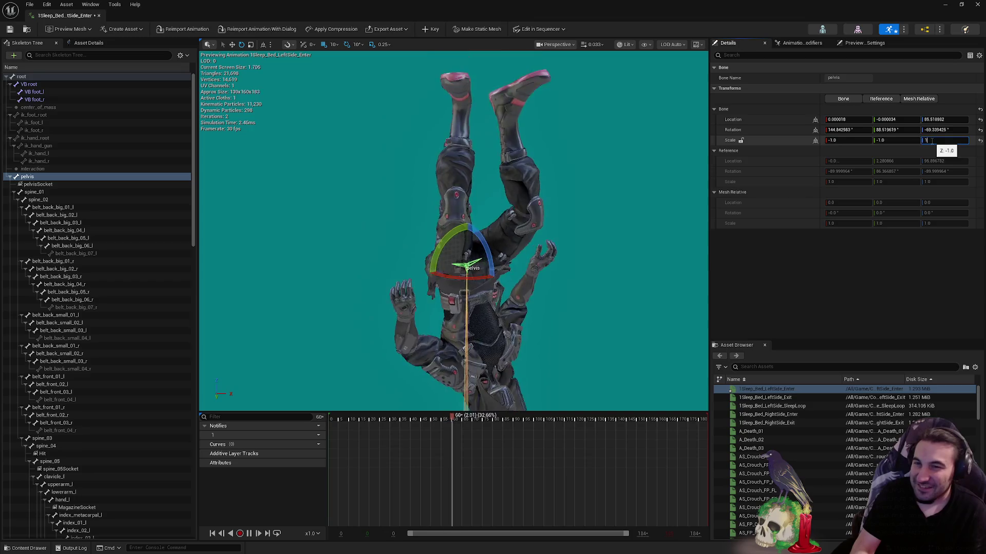
{"action": "left_click", "coordinate": [840, 140]}
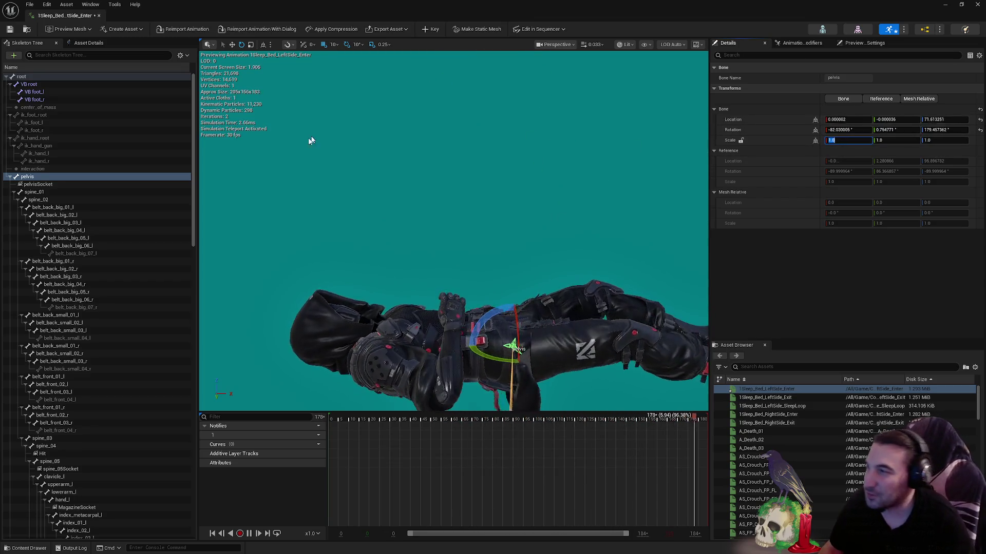
{"action": "left_click", "coordinate": [944, 4]}
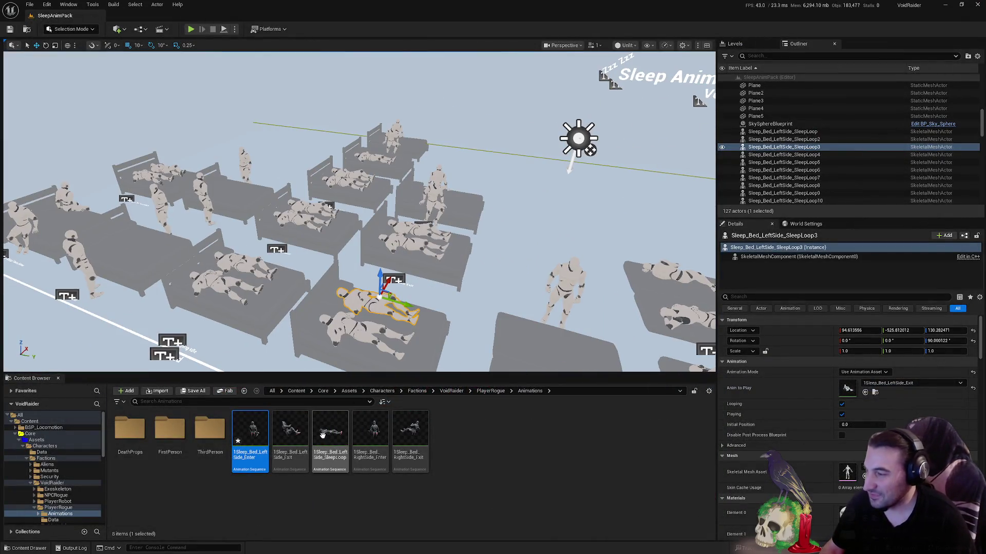
Save 1Sleep_Bed_LeftSide_Enter and orbit the level view to overlook the beds
{"action": "left_click", "coordinate": [194, 392]}
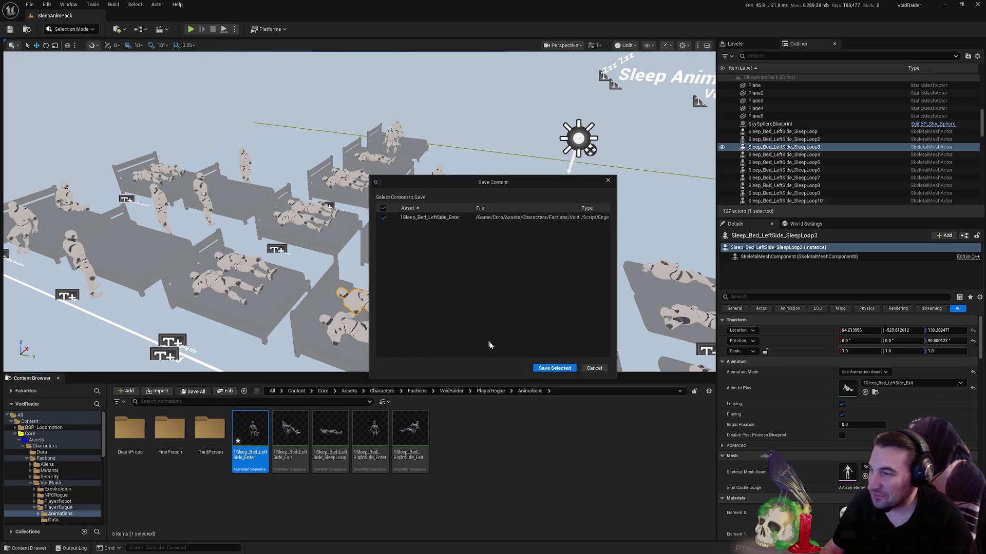
{"action": "left_click", "coordinate": [552, 369]}
{"action": "key", "text": "f"}
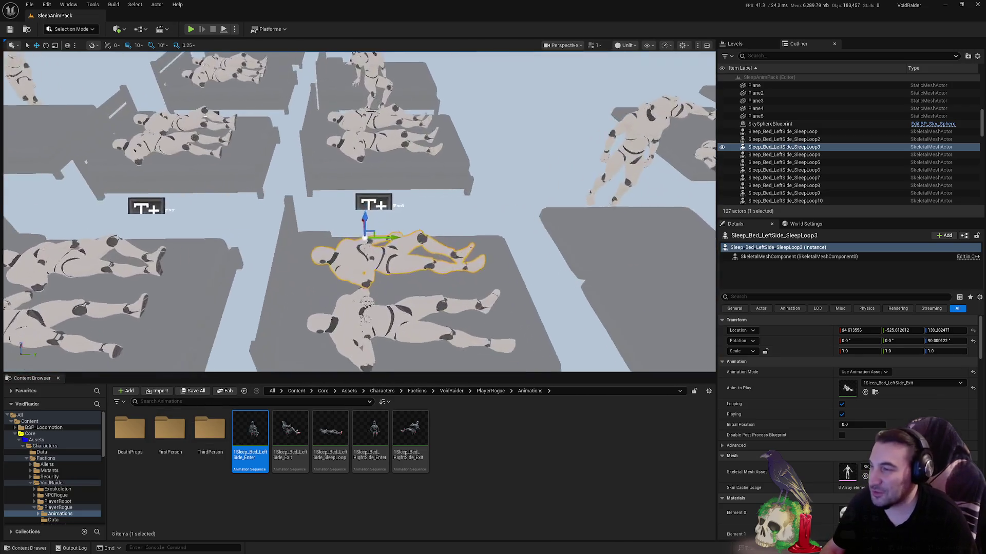
{"action": "left_click_drag", "start_coordinate": [398, 187], "coordinate": [398, 187]}
{"action": "left_click_drag", "start_coordinate": [454, 160], "coordinate": [451, 169]}
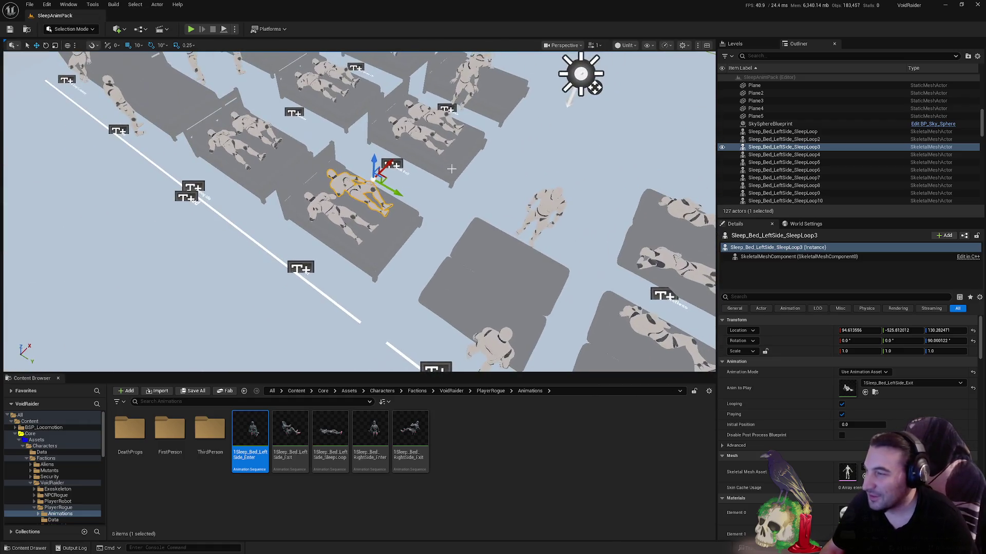
Collapse the character folders and open Core > Maps in the Content Browser
{"action": "left_click", "coordinate": [27, 458]}
{"action": "left_click", "coordinate": [29, 453]}
{"action": "left_click", "coordinate": [23, 446]}
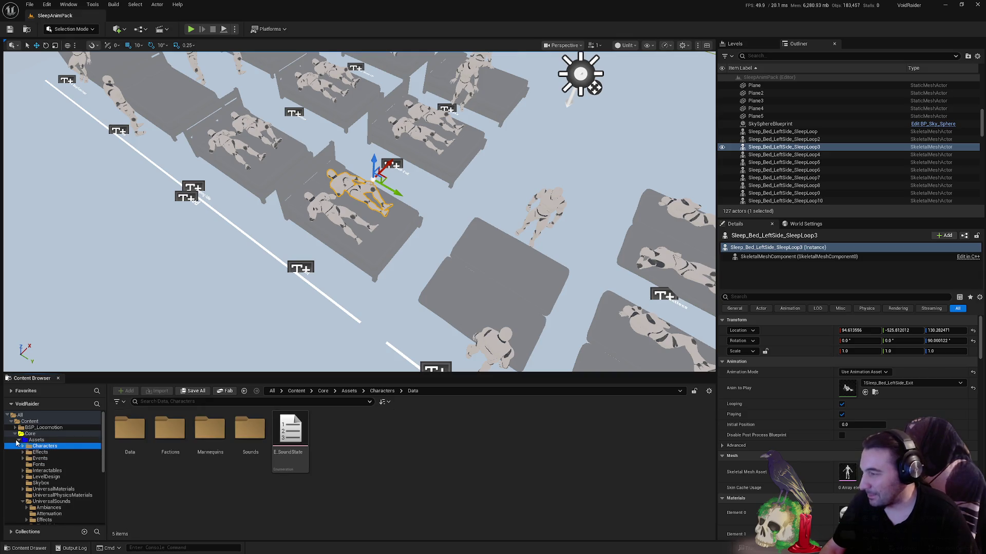
{"action": "left_click", "coordinate": [19, 441]}
{"action": "key", "text": "super"}
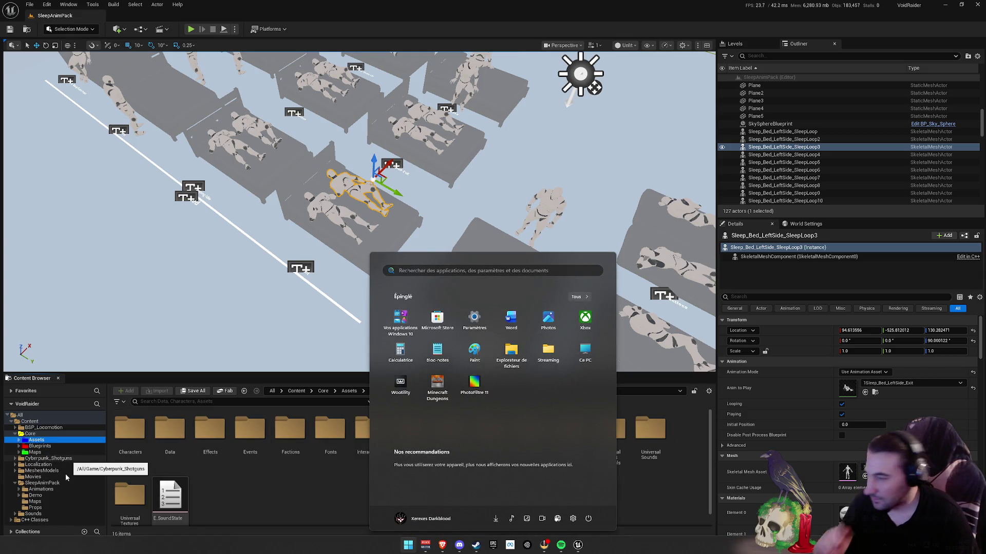
{"action": "left_click", "coordinate": [50, 448]}
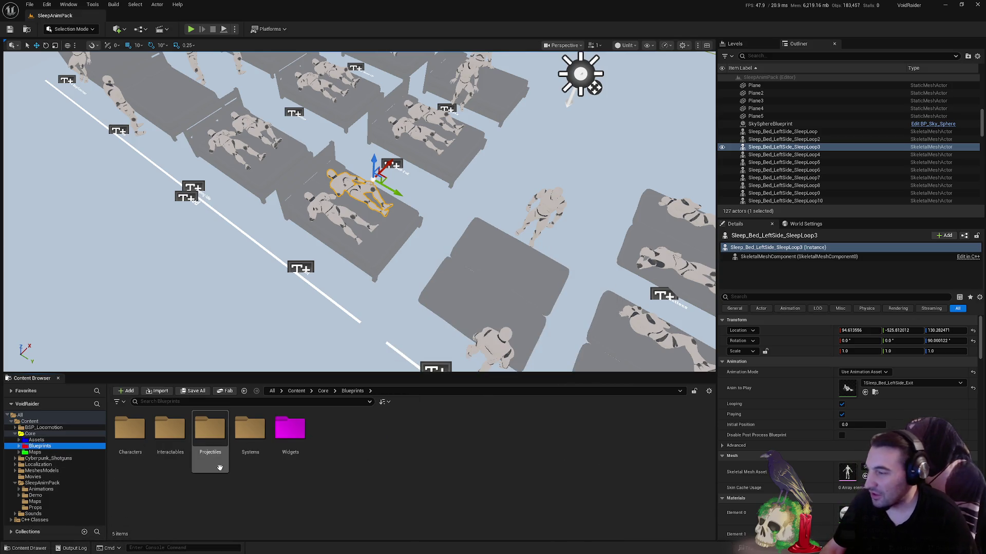
{"action": "mouse_move", "coordinate": [503, 307]}
{"action": "left_mouse_down"}
{"action": "mouse_move", "coordinate": [462, 288]}
{"action": "mouse_move", "coordinate": [513, 308]}
{"action": "mouse_move", "coordinate": [503, 307]}
{"action": "left_mouse_up"}
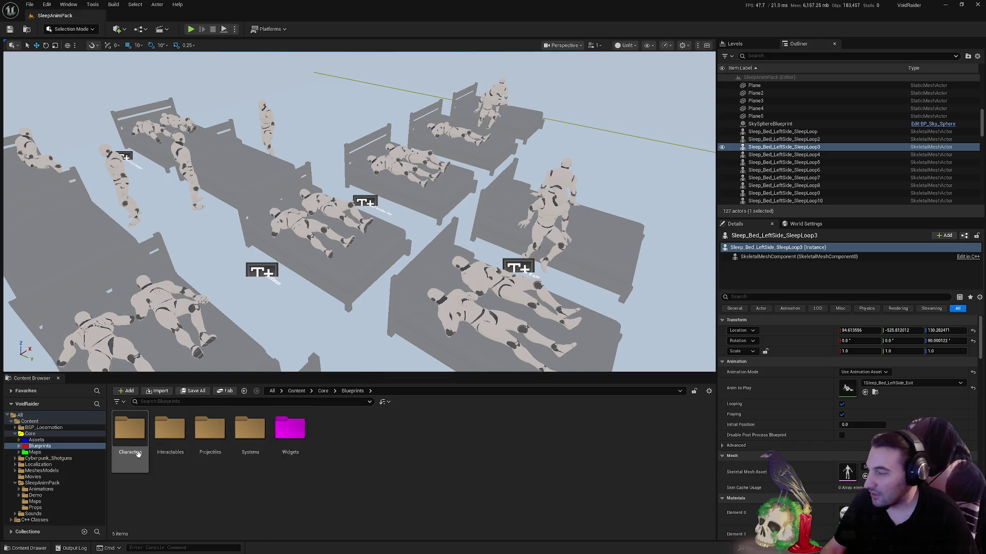
{"action": "left_click", "coordinate": [64, 453]}
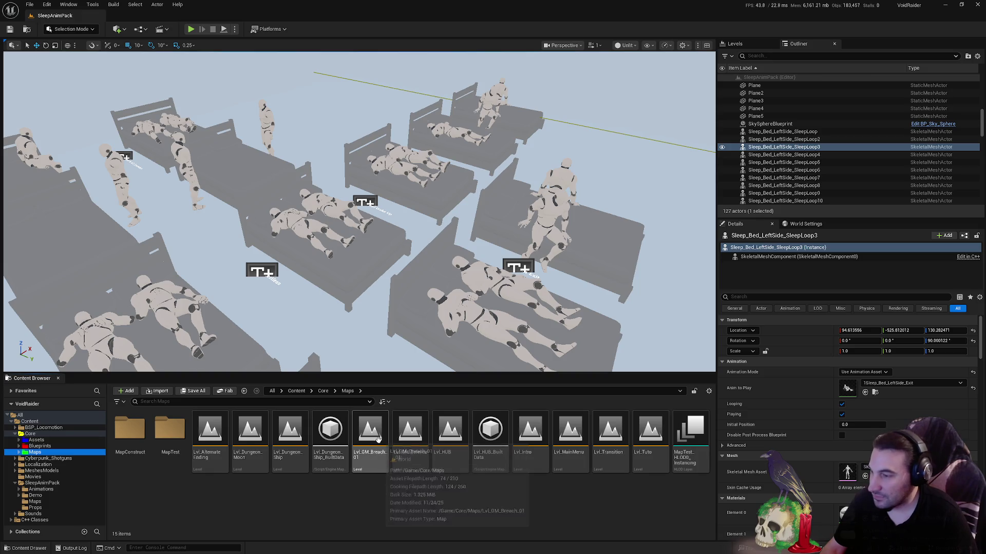
Load Lvl_HUB, select and frame the SM_Bed4 bed, and open the Blueprints folder
{"action": "double_click", "coordinate": [452, 451]}
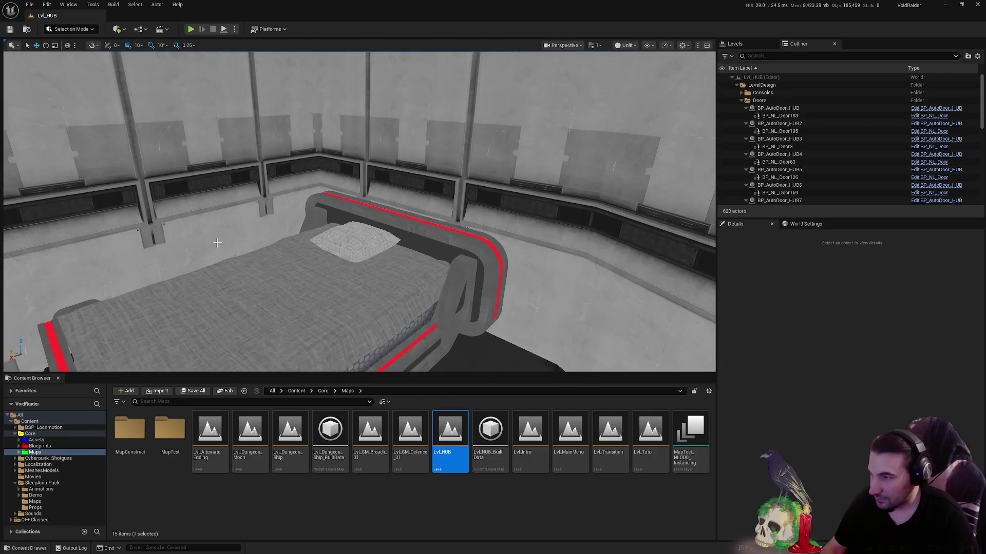
{"action": "left_click", "coordinate": [217, 242]}
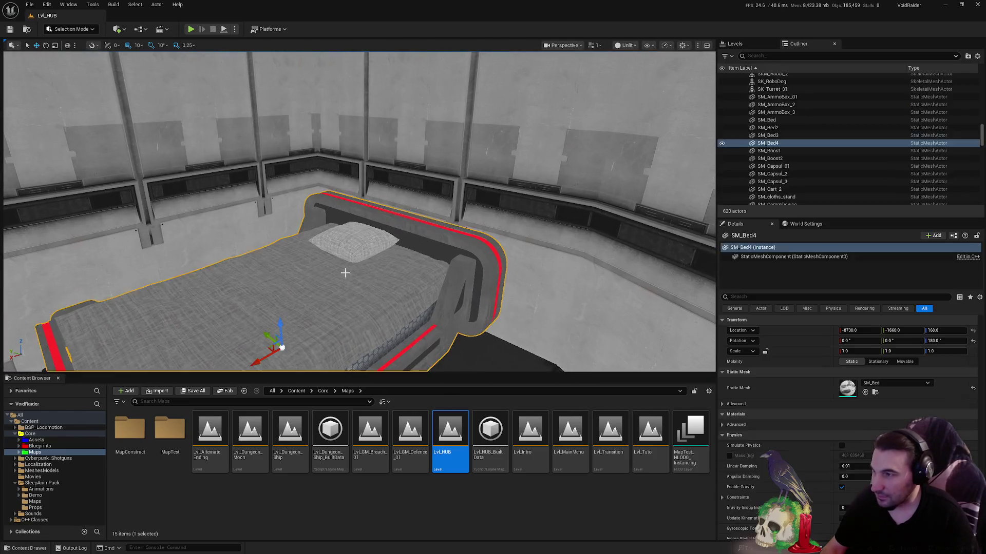
{"action": "key", "text": "f"}
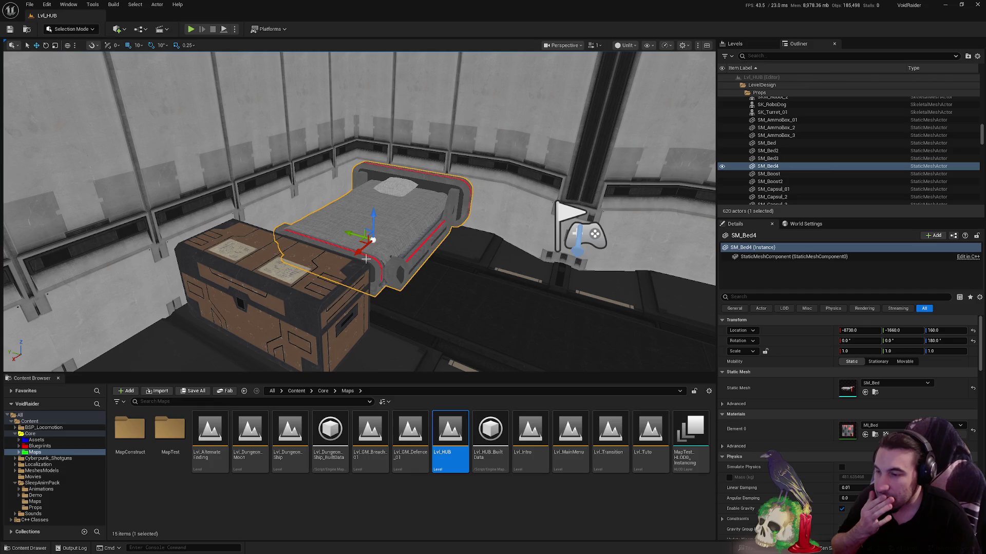
{"action": "left_click", "coordinate": [38, 446]}
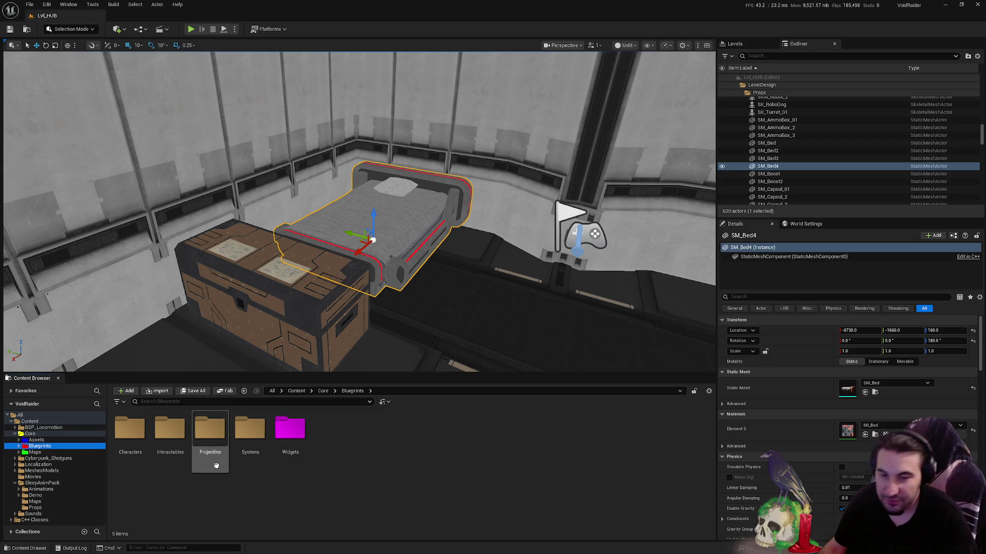
{"action": "left_click", "coordinate": [408, 549]}
Dismiss the Start menu and browse into Interactables > PropsUseable in the Content Browser
{"action": "key", "text": "Escape"}
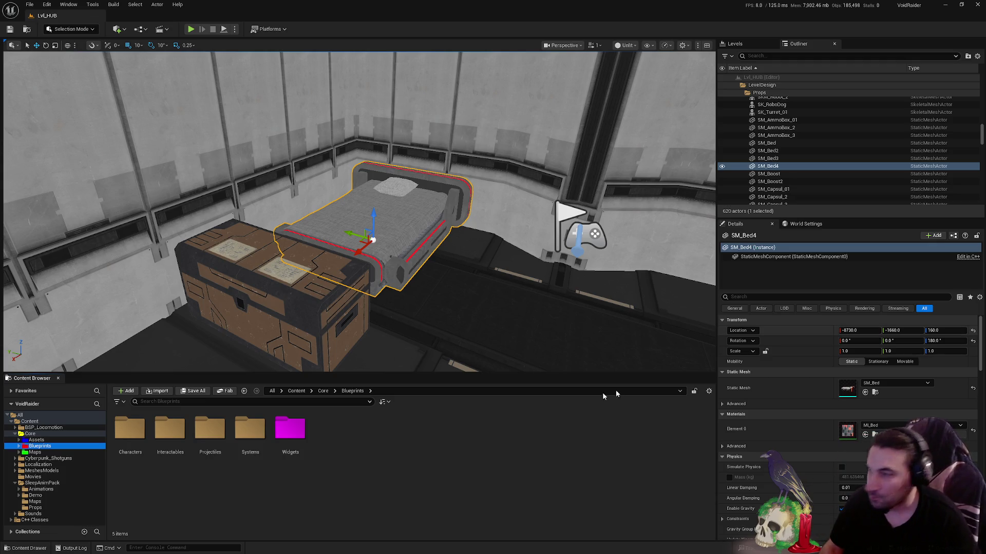
{"action": "double_click", "coordinate": [170, 431]}
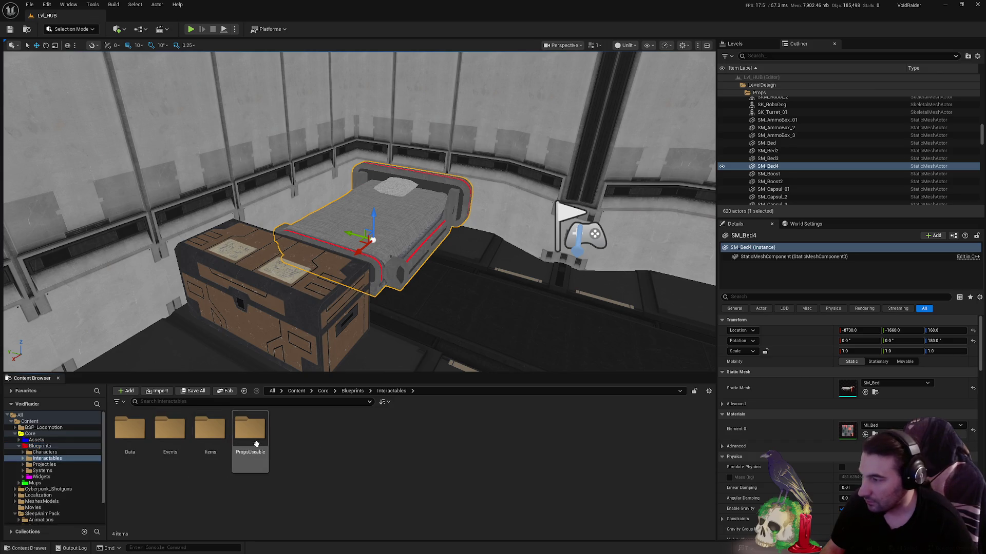
{"action": "double_click", "coordinate": [256, 434]}
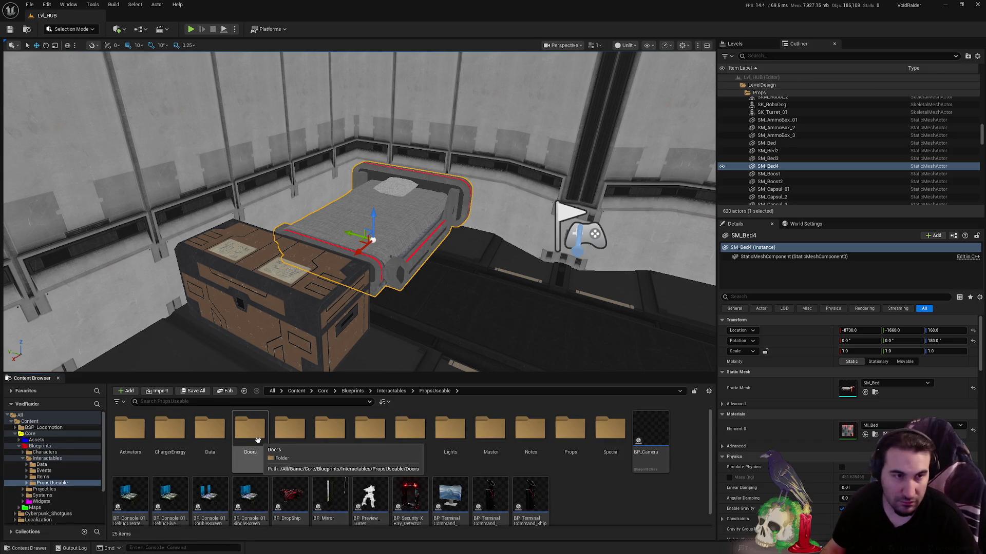